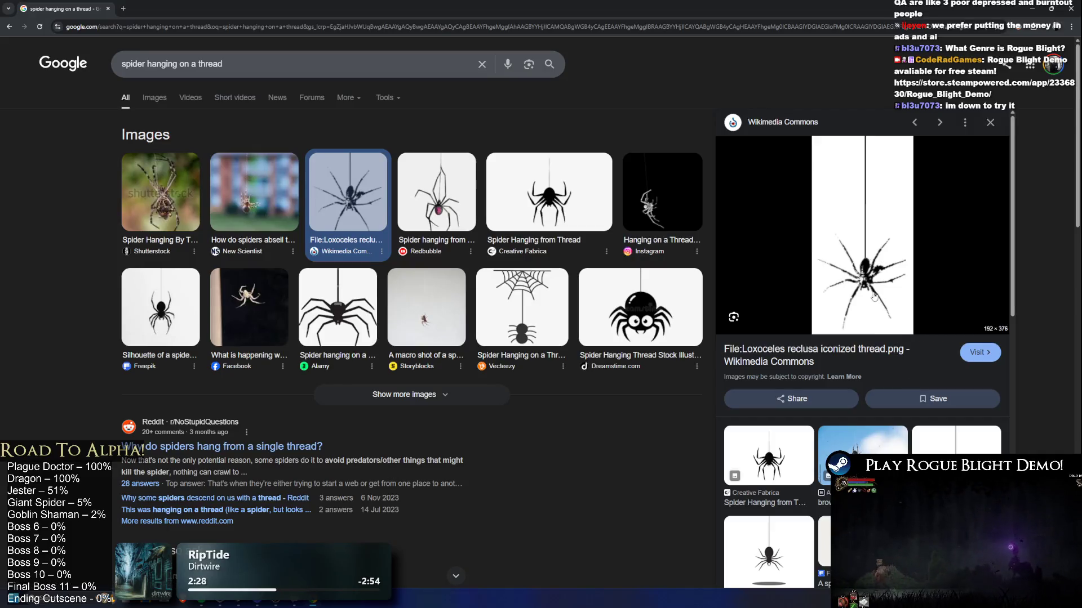
# Preview the Adobe Stock brown cross spider hanging from a thread, then return to Unity.
pyautogui.click(877, 446)
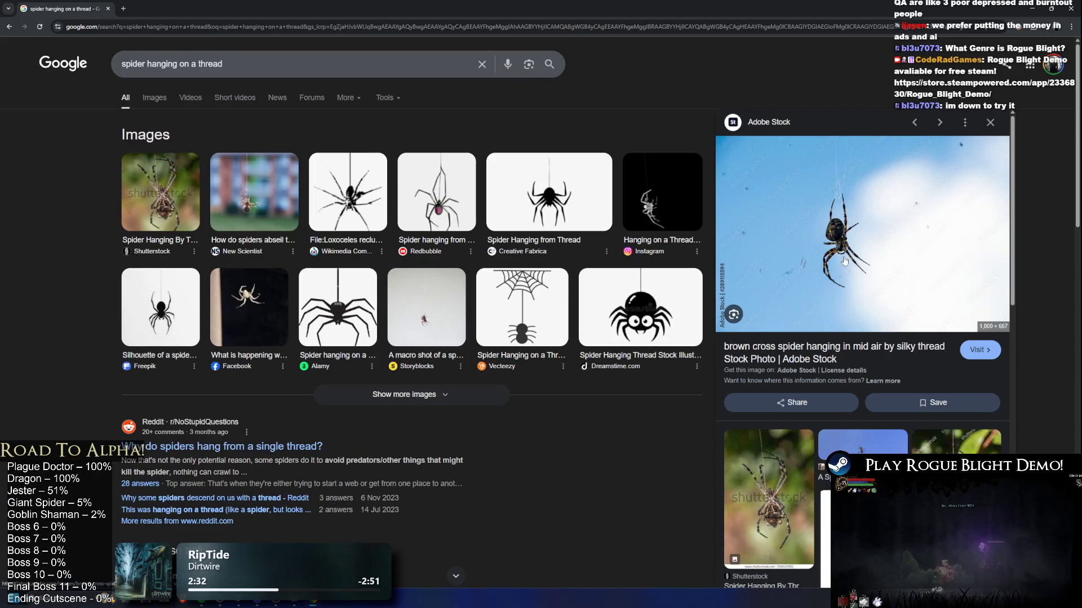
pyautogui.hotkey('alt', 'Tab')
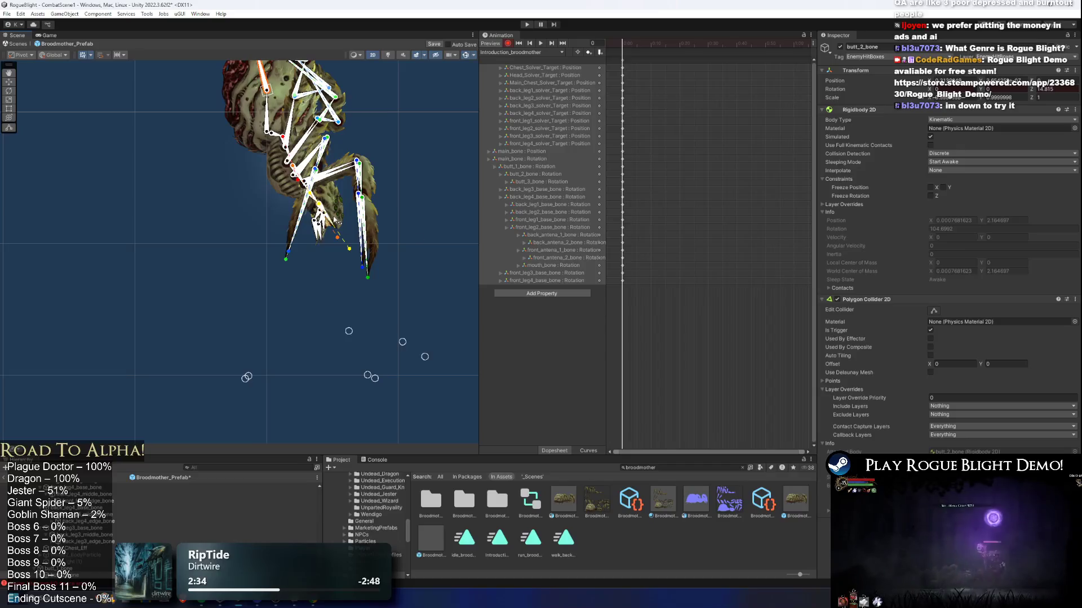
# Drag the leg IK targets to start swinging the spider's legs toward a hanging pose.
pyautogui.moveTo(335, 219); pyautogui.dragTo(355, 242)
pyautogui.moveTo(353, 355)
pyautogui.mouseDown()
pyautogui.moveTo(314, 362)
pyautogui.moveTo(292, 350)
pyautogui.moveTo(309, 352)
pyautogui.mouseUp()
pyautogui.moveTo(372, 399)
pyautogui.mouseDown()
pyautogui.moveTo(234, 382)
pyautogui.moveTo(340, 389)
pyautogui.moveTo(374, 357)
pyautogui.moveTo(444, 336)
pyautogui.mouseUp()
pyautogui.moveTo(376, 408)
pyautogui.mouseDown()
pyautogui.moveTo(451, 371)
pyautogui.moveTo(205, 268)
pyautogui.moveTo(374, 275)
pyautogui.mouseUp()
pyautogui.scroll(1, 402, 265)
pyautogui.scroll(2, 367, 359)
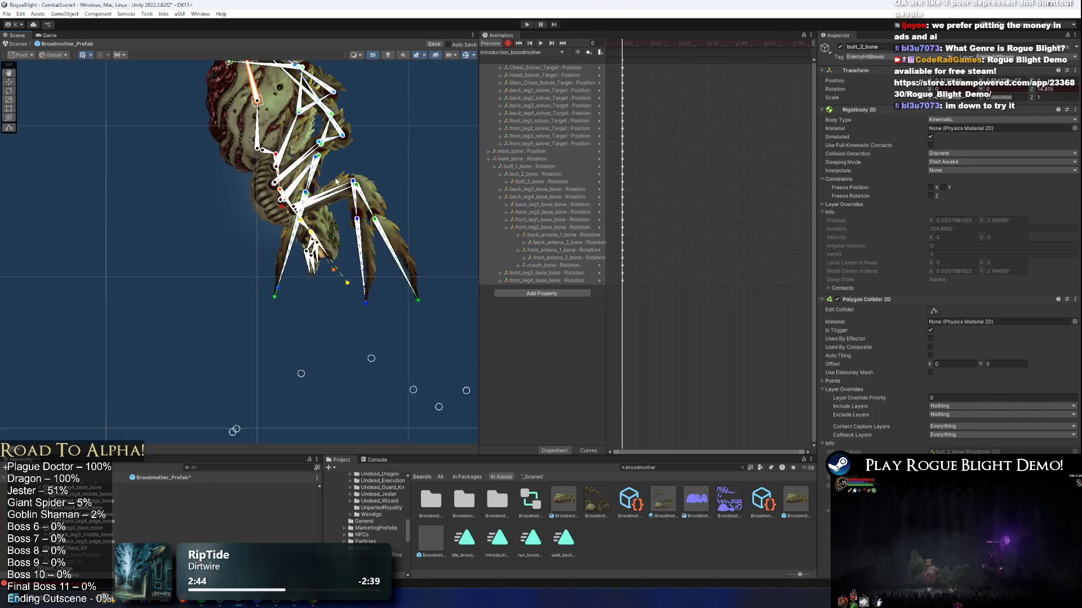
# Rotate back_leg1_base_bone and the rear leg chain downward to the left.
pyautogui.click(323, 215)
pyautogui.moveTo(323, 214); pyautogui.dragTo(320, 244)
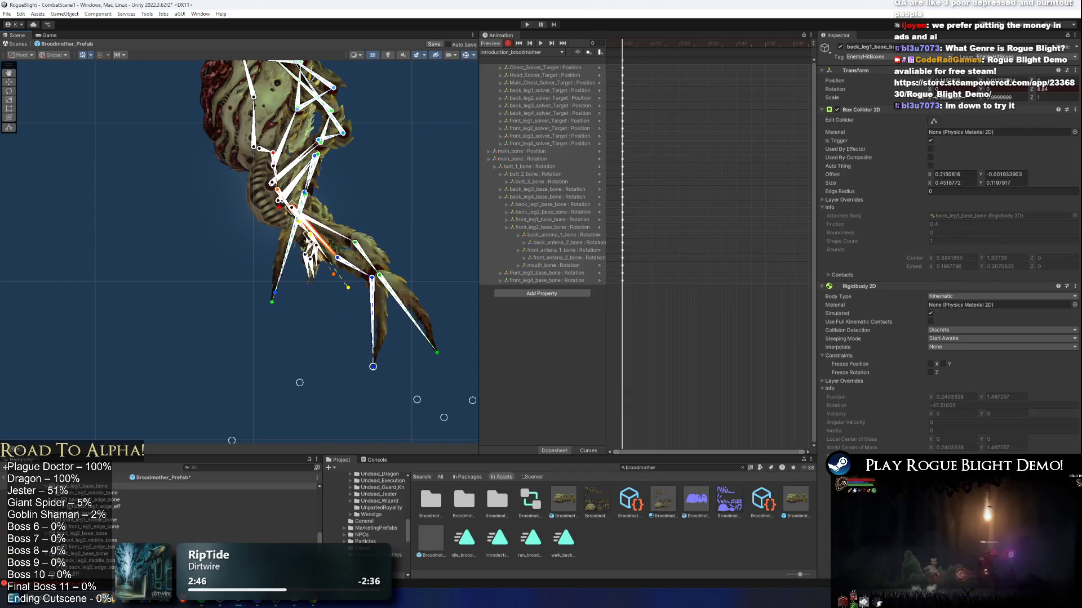
pyautogui.scroll(-1, 322, 244)
pyautogui.scroll(-2, 331, 338)
pyautogui.moveTo(347, 300)
pyautogui.mouseDown()
pyautogui.moveTo(322, 323)
pyautogui.moveTo(155, 301)
pyautogui.moveTo(234, 277)
pyautogui.moveTo(215, 270)
pyautogui.moveTo(228, 295)
pyautogui.moveTo(283, 300)
pyautogui.moveTo(226, 297)
pyautogui.mouseUp()
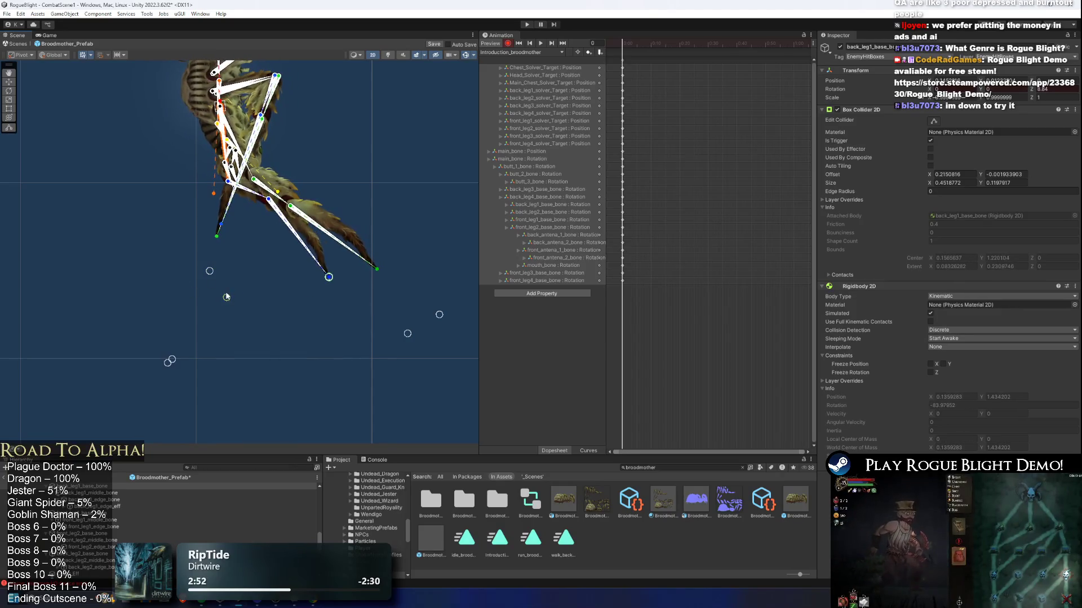
pyautogui.moveTo(408, 340)
pyautogui.mouseDown()
pyautogui.moveTo(169, 326)
pyautogui.moveTo(137, 294)
pyautogui.moveTo(229, 306)
pyautogui.mouseUp()
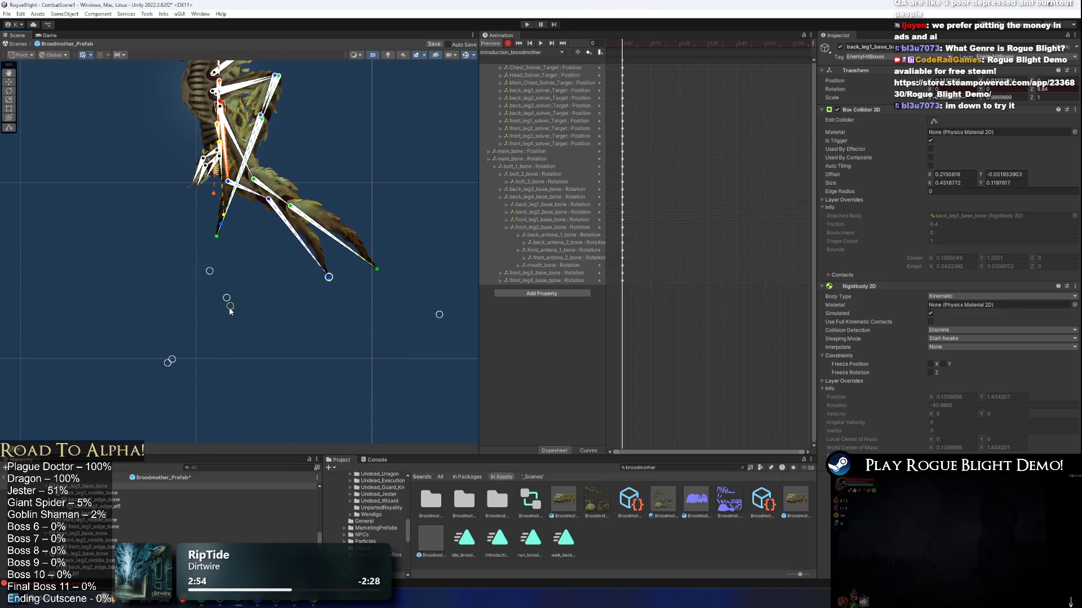
pyautogui.moveTo(356, 262); pyautogui.dragTo(424, 342)
pyautogui.scroll(-2, 323, 308)
pyautogui.moveTo(422, 383)
pyautogui.mouseDown()
pyautogui.moveTo(201, 343)
pyautogui.moveTo(237, 380)
pyautogui.mouseUp()
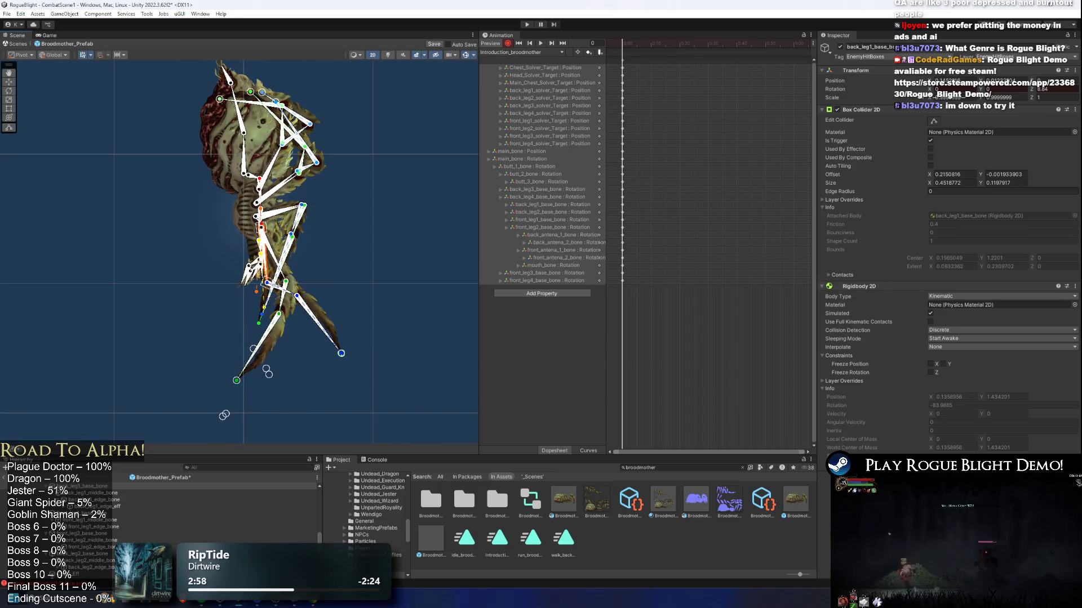
pyautogui.scroll(1, 338, 303)
pyautogui.scroll(1, 297, 217)
# Rotate back_leg2_base_bone and swing its leg chain up to the right.
pyautogui.moveTo(277, 194)
pyautogui.mouseDown()
pyautogui.moveTo(266, 183)
pyautogui.moveTo(283, 202)
pyautogui.moveTo(270, 176)
pyautogui.mouseUp()
pyautogui.click(283, 199)
pyautogui.scroll(-3, 212, 326)
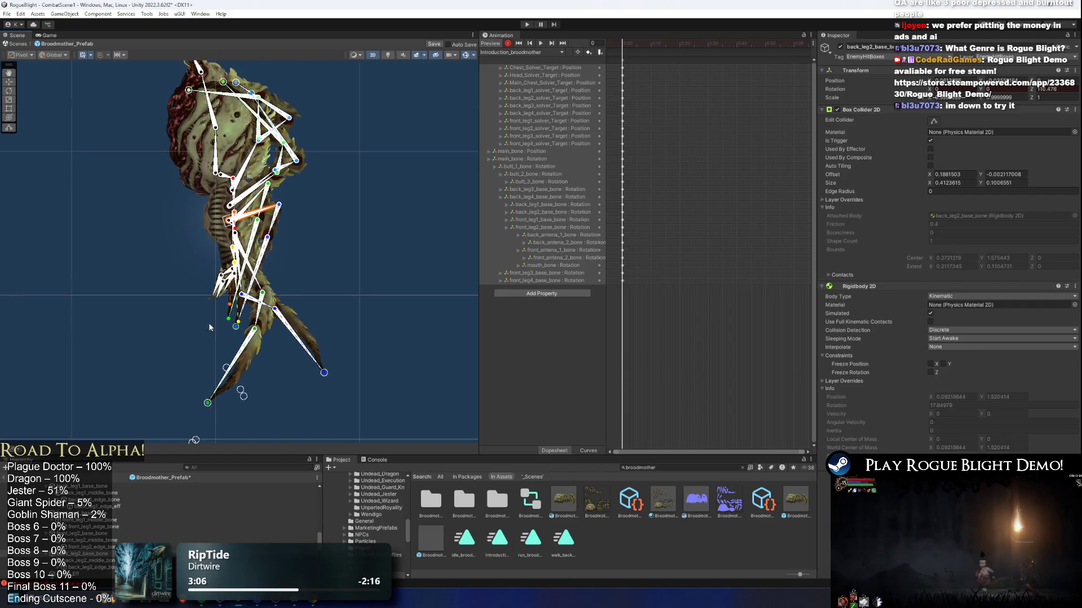
pyautogui.moveTo(293, 263)
pyautogui.mouseDown()
pyautogui.moveTo(345, 273)
pyautogui.moveTo(350, 234)
pyautogui.moveTo(329, 169)
pyautogui.moveTo(265, 143)
pyautogui.moveTo(215, 155)
pyautogui.mouseUp()
pyautogui.scroll(-2, 197, 324)
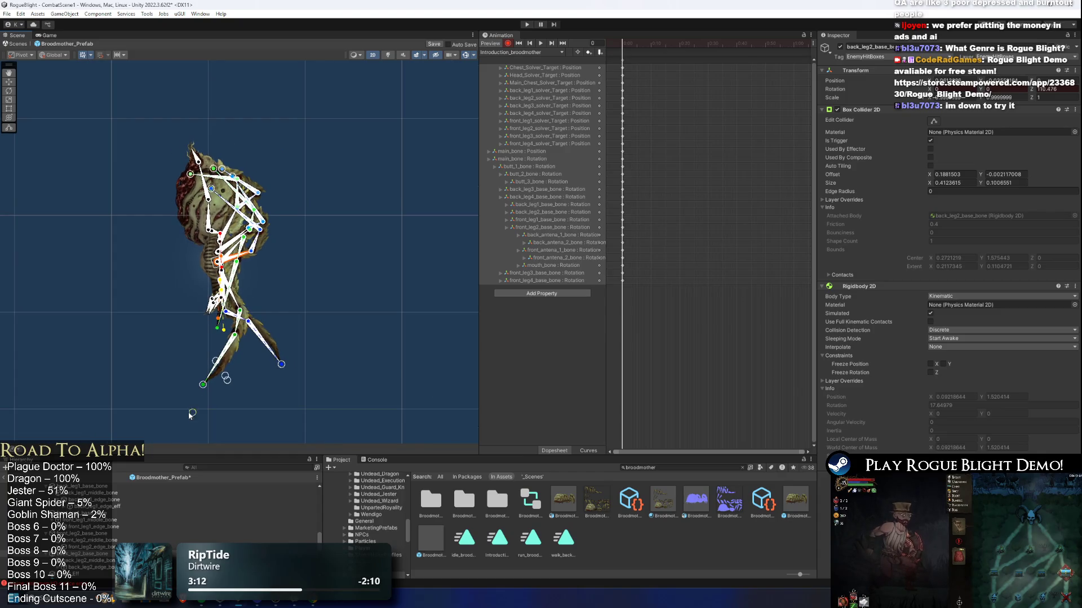
pyautogui.scroll(3, 239, 297)
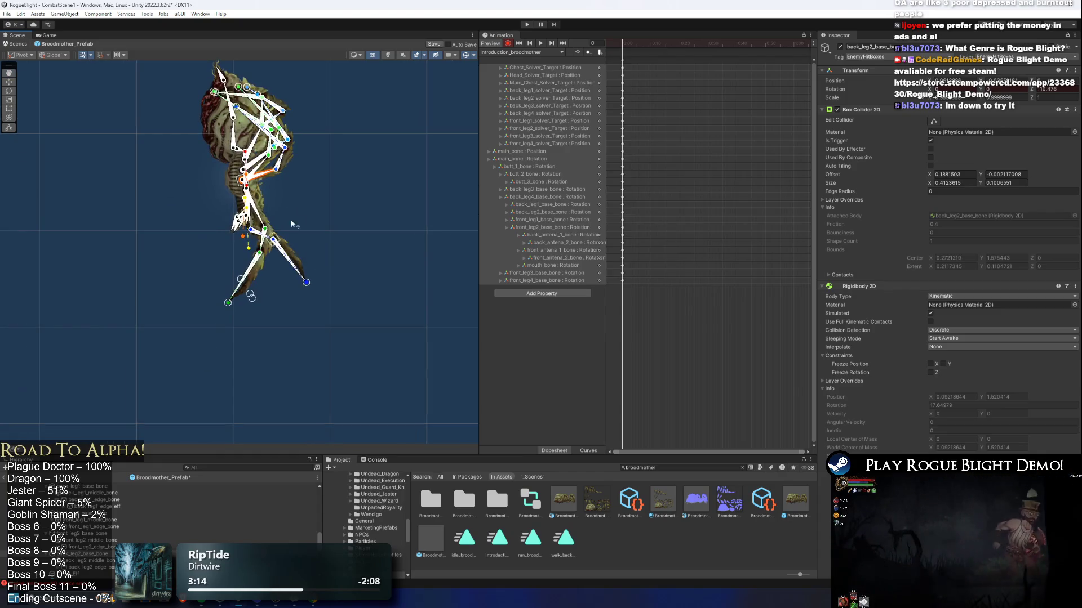
# Re-pose front_leg1 and pull back_leg1 down-left into the hanging pose.
pyautogui.moveTo(254, 248)
pyautogui.mouseDown()
pyautogui.moveTo(269, 210)
pyautogui.moveTo(263, 231)
pyautogui.mouseUp()
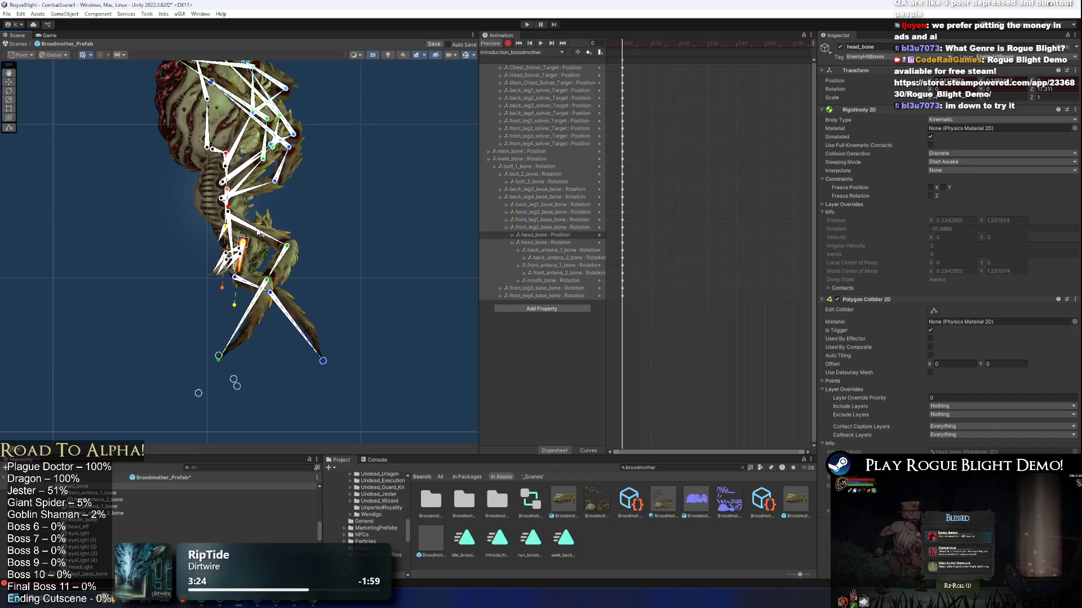
pyautogui.scroll(2, 237, 244)
pyautogui.scroll(3, 237, 247)
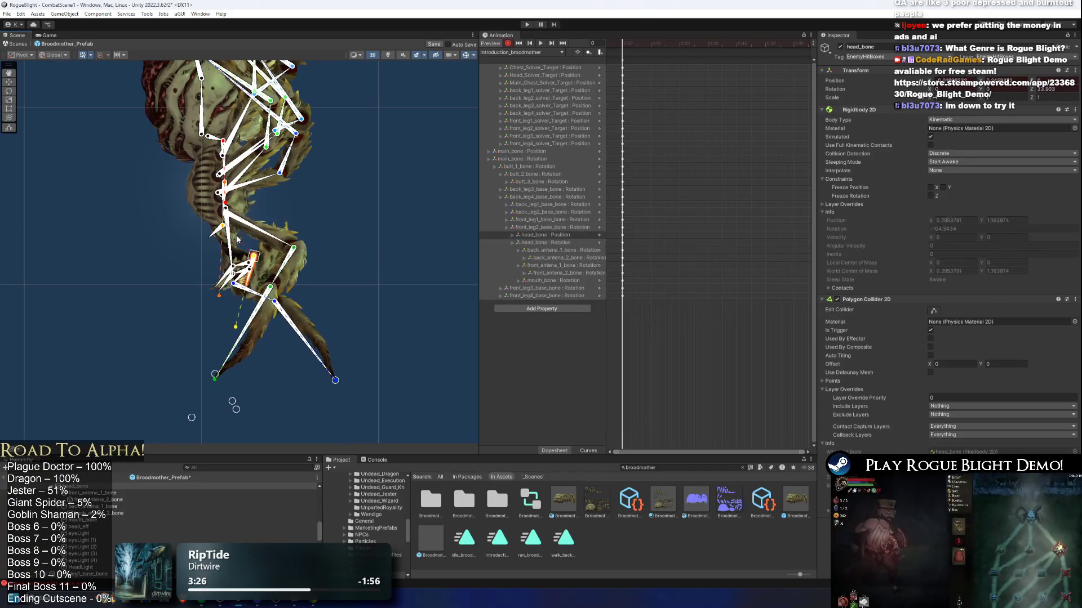
pyautogui.click(262, 229)
pyautogui.moveTo(261, 229)
pyautogui.mouseDown()
pyautogui.moveTo(359, 392)
pyautogui.moveTo(198, 421)
pyautogui.moveTo(299, 373)
pyautogui.mouseUp()
pyautogui.hotkey('alt', 'Tab')
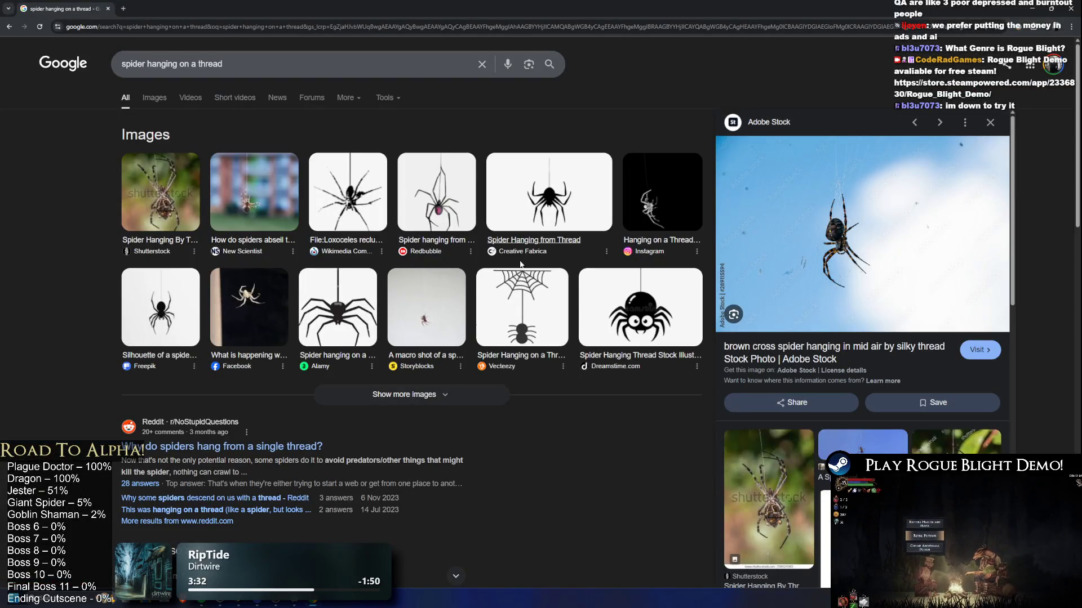
# View the Stable Diffusion orange spider-on-thread reference image, then return to Unity.
pyautogui.scroll(-2, 561, 270)
pyautogui.scroll(-3, 823, 452)
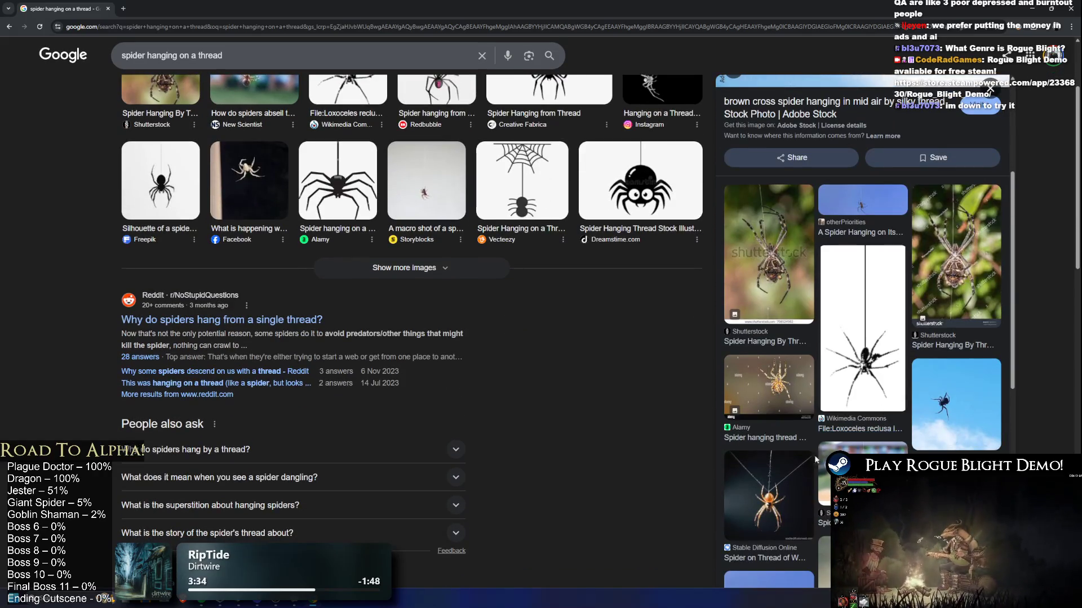
pyautogui.click(760, 499)
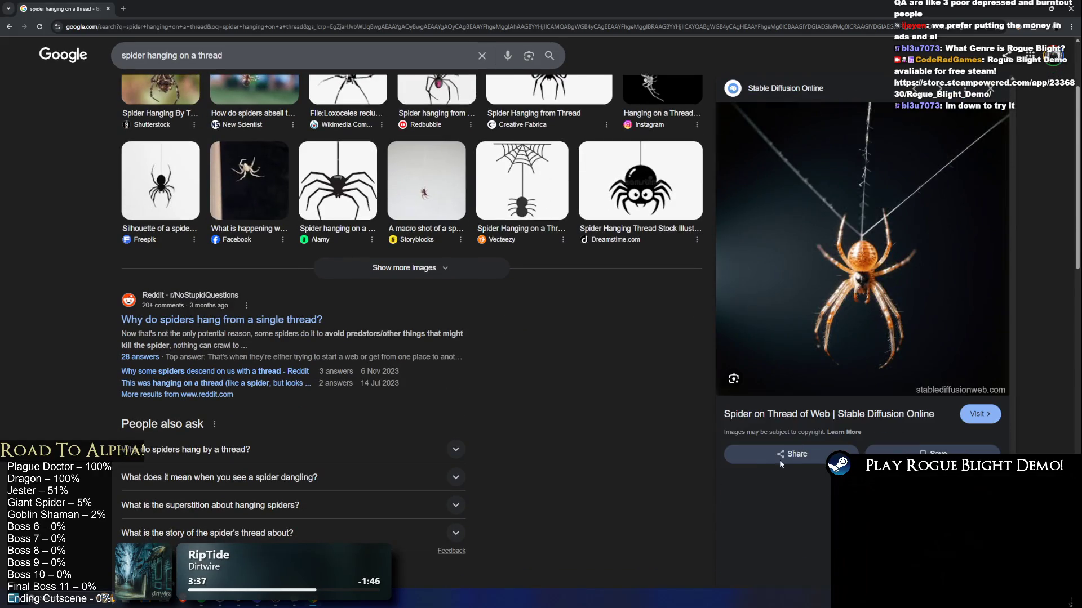
pyautogui.hotkey('alt', 'Tab')
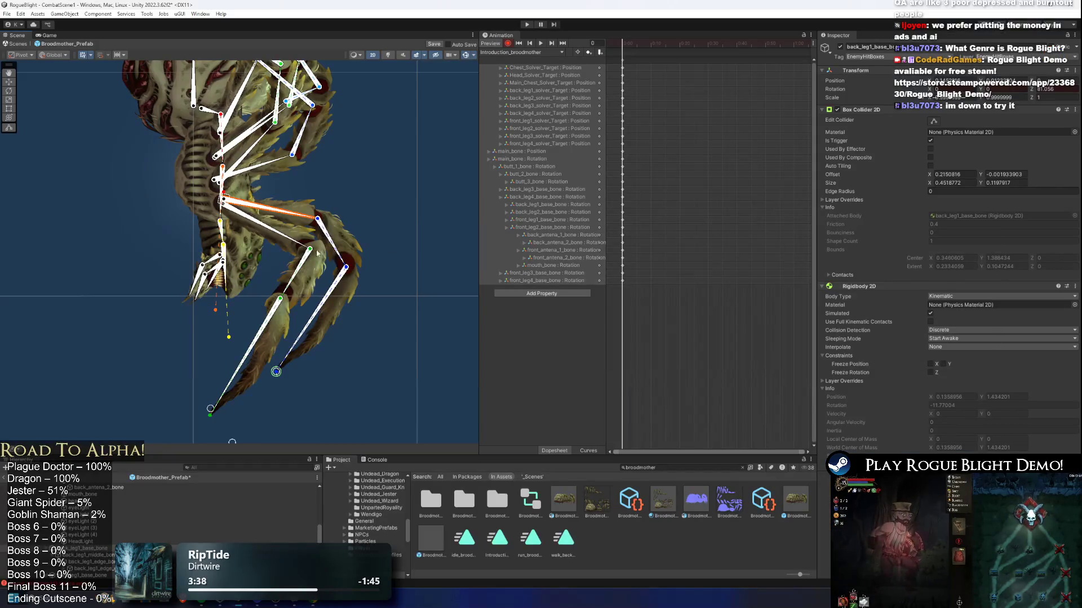
# Pull the back leg straight down and lower the front leg tip.
pyautogui.scroll(-1, 262, 375)
pyautogui.click(275, 370)
pyautogui.moveTo(280, 367); pyautogui.dragTo(293, 390)
pyautogui.click(250, 283)
pyautogui.moveTo(311, 233)
pyautogui.mouseDown()
pyautogui.moveTo(282, 282)
pyautogui.moveTo(275, 346)
pyautogui.moveTo(242, 435)
pyautogui.moveTo(239, 426)
pyautogui.mouseUp()
pyautogui.click(268, 256)
pyautogui.moveTo(270, 258)
pyautogui.mouseDown()
pyautogui.moveTo(236, 428)
pyautogui.moveTo(267, 428)
pyautogui.moveTo(301, 383)
pyautogui.mouseUp()
pyautogui.click(277, 272)
pyautogui.moveTo(234, 397)
pyautogui.mouseDown()
pyautogui.moveTo(223, 401)
pyautogui.moveTo(280, 381)
pyautogui.moveTo(339, 390)
pyautogui.moveTo(271, 387)
pyautogui.mouseUp()
# Rotate the whole rig by main_bone and adjust the back leg tip and front leg end.
pyautogui.click(306, 246)
pyautogui.scroll(-2, 290, 249)
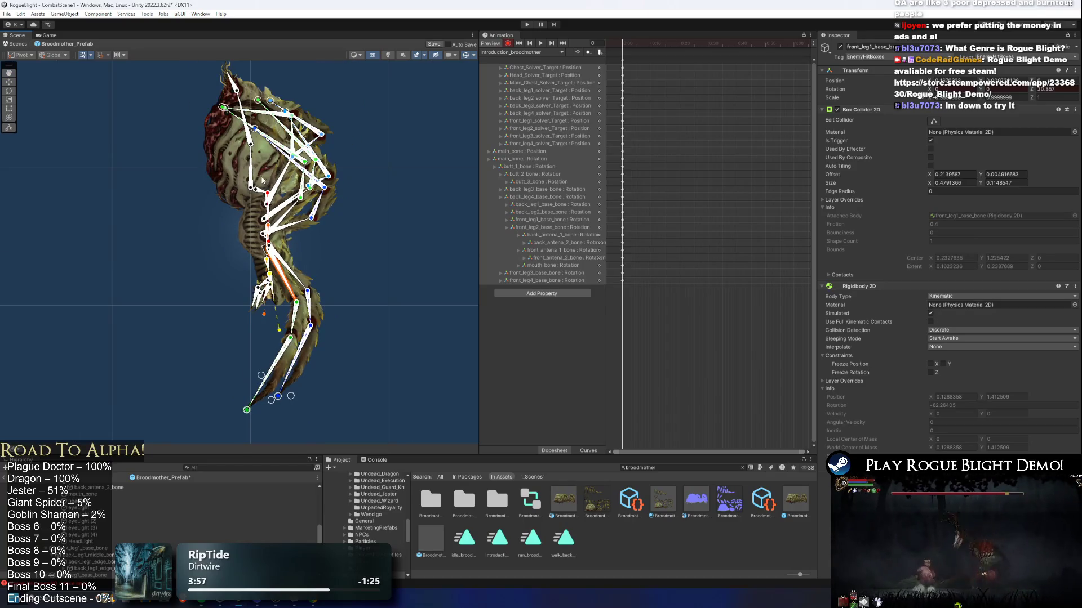
pyautogui.scroll(4, 263, 181)
pyautogui.moveTo(270, 194)
pyautogui.mouseDown()
pyautogui.moveTo(260, 207)
pyautogui.moveTo(277, 184)
pyautogui.moveTo(260, 190)
pyautogui.moveTo(269, 167)
pyautogui.moveTo(334, 254)
pyautogui.mouseUp()
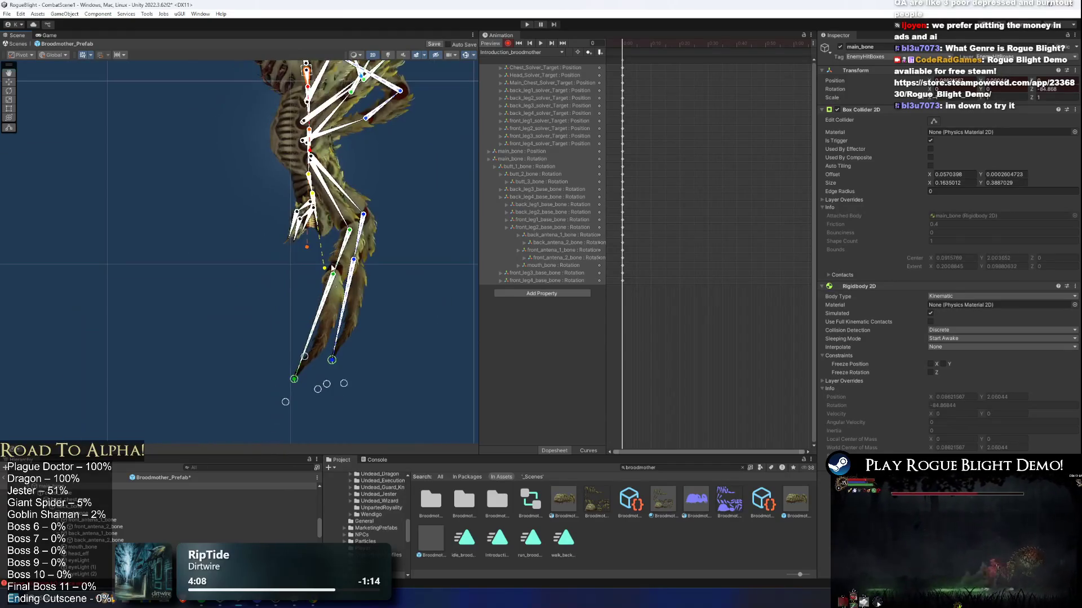
pyautogui.click(326, 373)
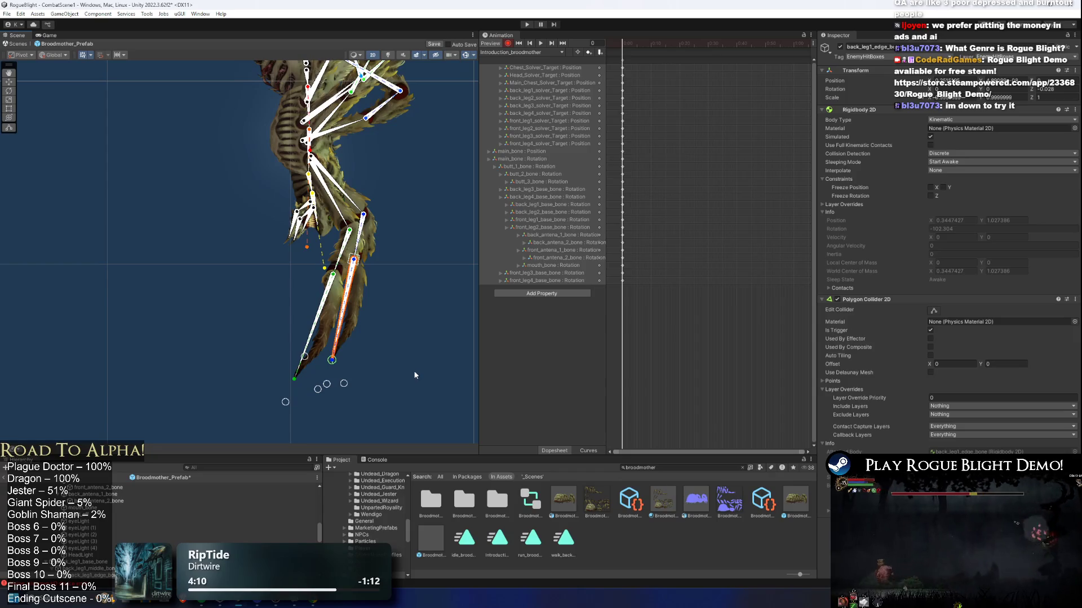
pyautogui.moveTo(330, 386)
pyautogui.mouseDown()
pyautogui.moveTo(300, 357)
pyautogui.moveTo(294, 366)
pyautogui.mouseUp()
pyautogui.moveTo(350, 194); pyautogui.dragTo(330, 247)
pyautogui.moveTo(298, 357)
pyautogui.mouseDown()
pyautogui.moveTo(291, 346)
pyautogui.moveTo(339, 337)
pyautogui.moveTo(290, 353)
pyautogui.moveTo(303, 354)
pyautogui.moveTo(284, 350)
pyautogui.mouseUp()
pyautogui.hotkey('alt', 'Tab')
pyautogui.hotkey('alt', 'Tab')
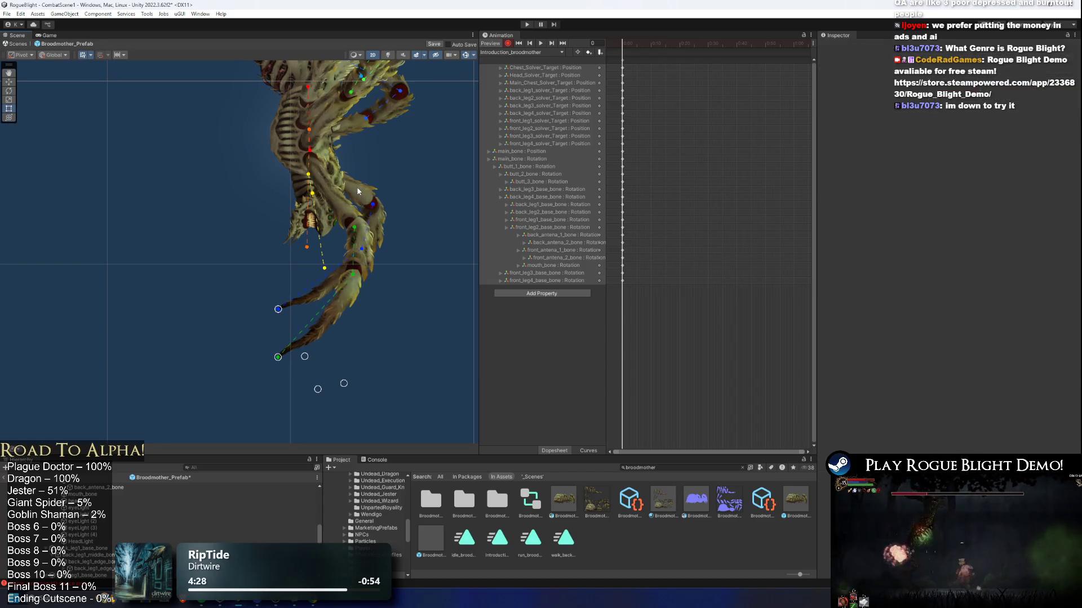
# Move the back leg end down-right, recentre on the creature, and fine-tune the body pose.
pyautogui.click(360, 189)
pyautogui.moveTo(281, 324); pyautogui.dragTo(332, 350)
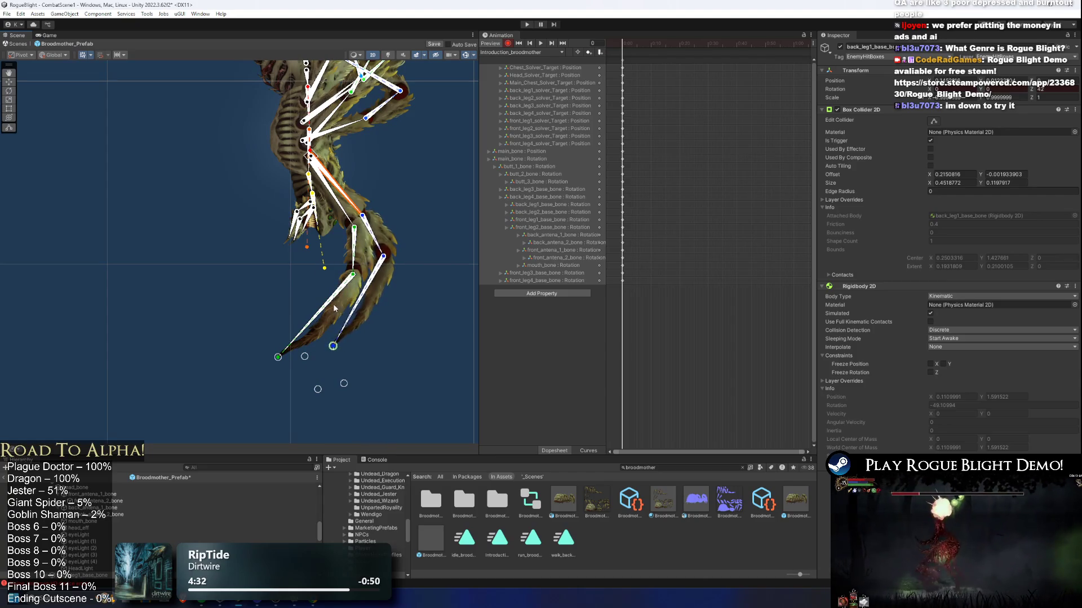
pyautogui.press('f')
pyautogui.scroll(-3, 378, 232)
pyautogui.moveTo(351, 368)
pyautogui.mouseDown()
pyautogui.moveTo(315, 367)
pyautogui.moveTo(384, 367)
pyautogui.moveTo(349, 321)
pyautogui.mouseUp()
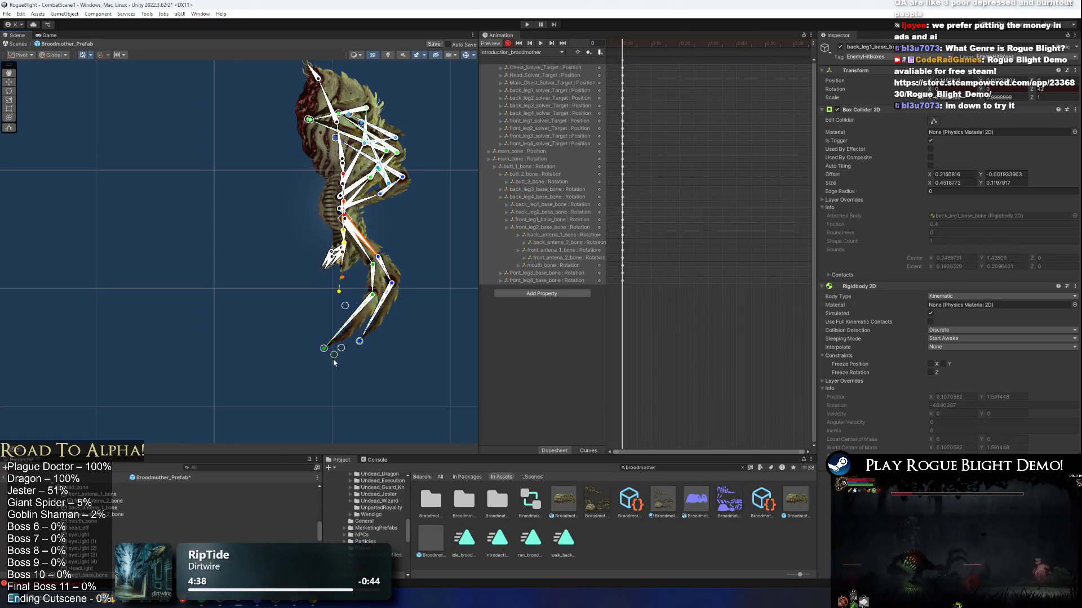
pyautogui.scroll(4, 338, 338)
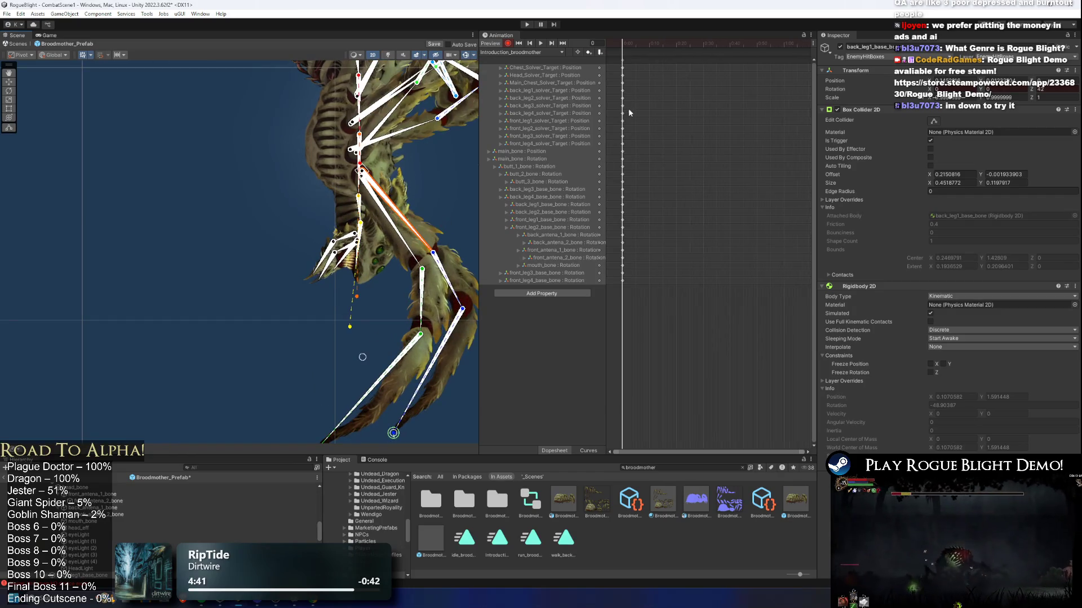
pyautogui.scroll(-4, 400, 200)
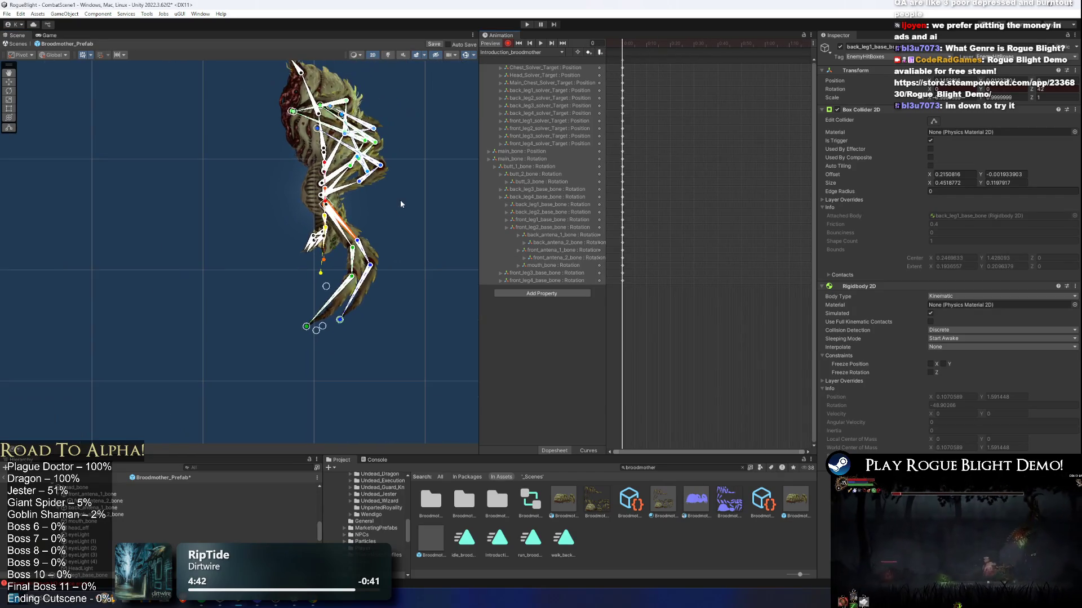
pyautogui.click(403, 198)
# Save the prefab, select the Broodmother_Prefab root, and preview the Introduction clip's first frame.
pyautogui.hotkey('ctrl', 's')
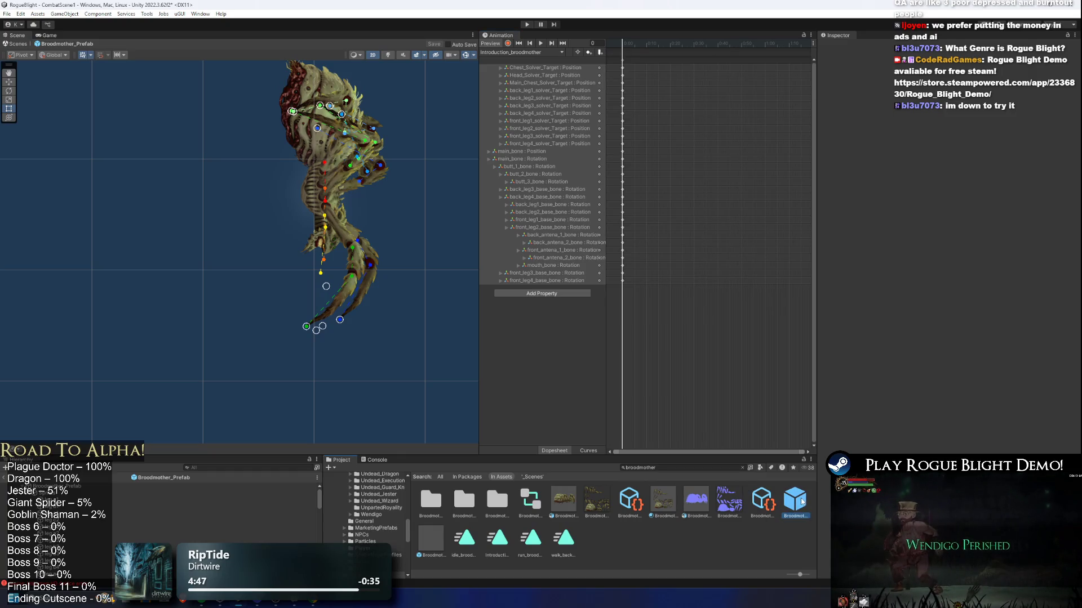
pyautogui.click(163, 478)
pyautogui.click(51, 36)
pyautogui.click(15, 38)
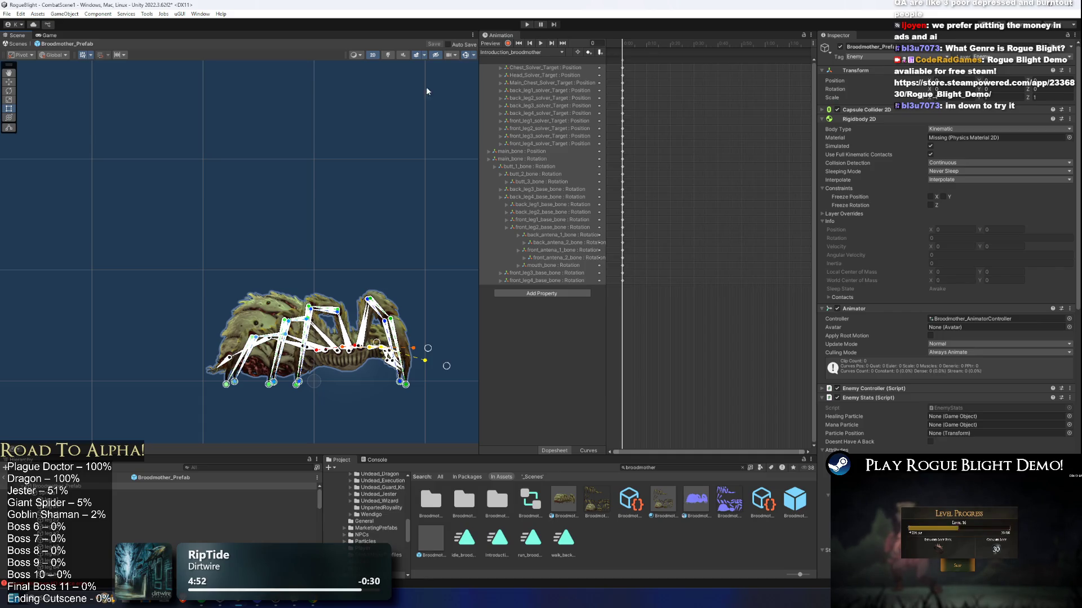
pyautogui.click(576, 53)
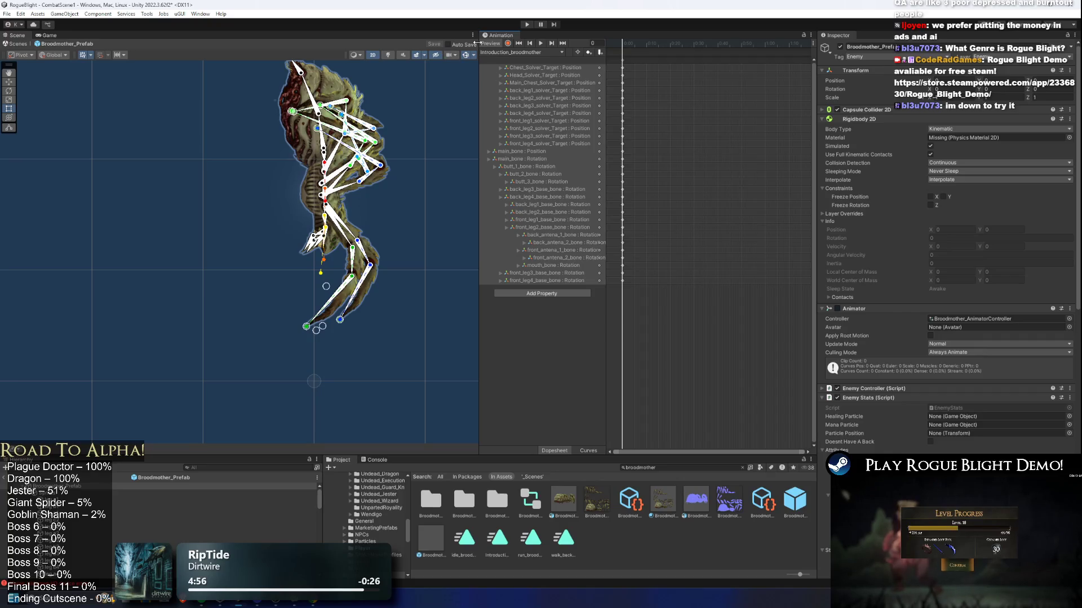
# Add a second Animation panel and bring up the Window menu's list of editors.
pyautogui.rightClick(522, 37)
pyautogui.moveTo(569, 75)
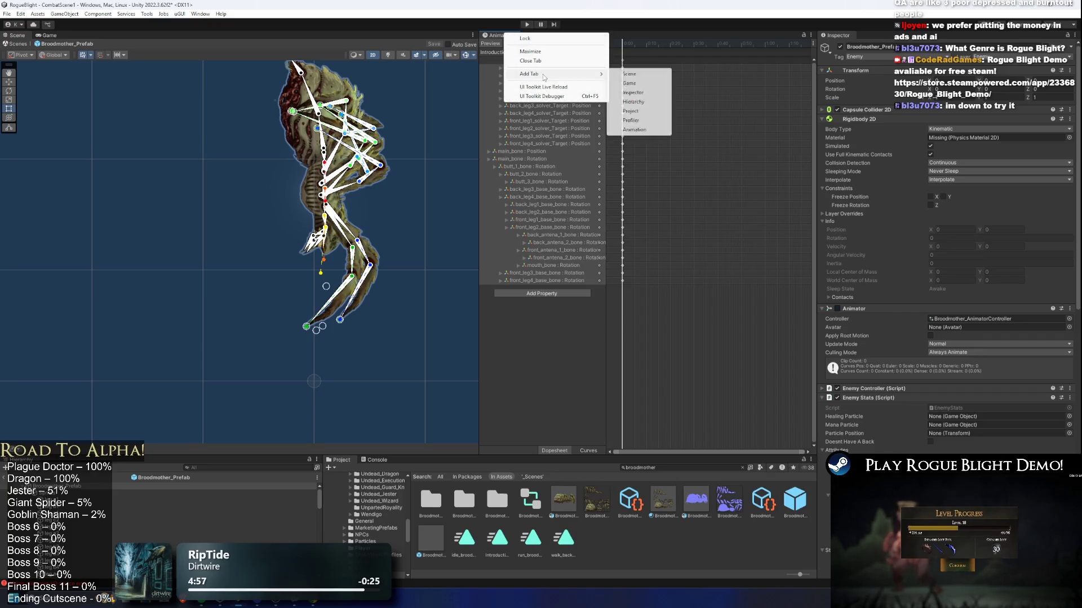
pyautogui.click(646, 130)
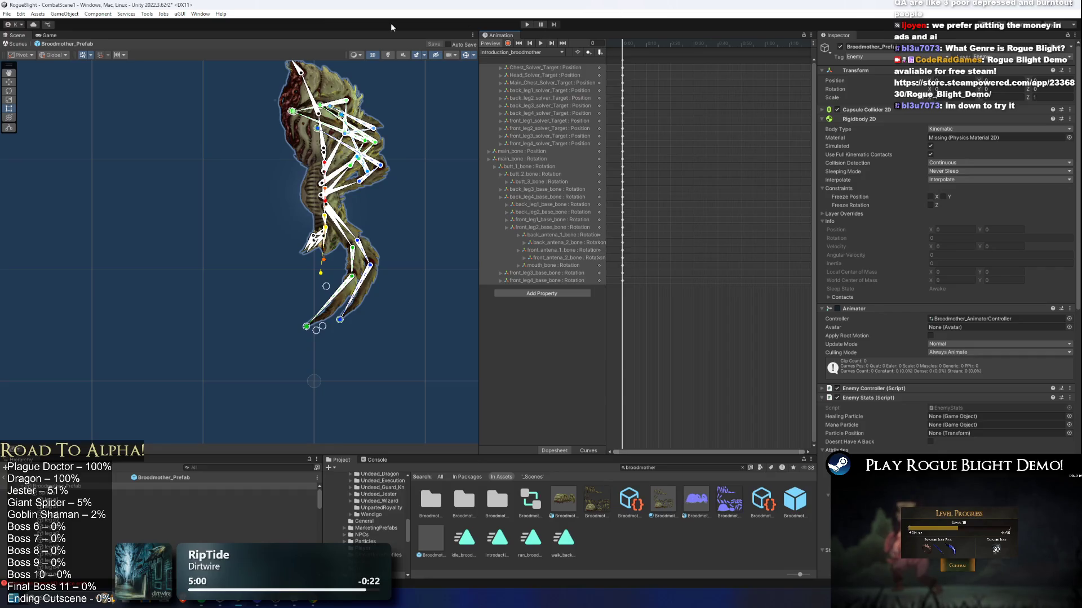
pyautogui.click(192, 14)
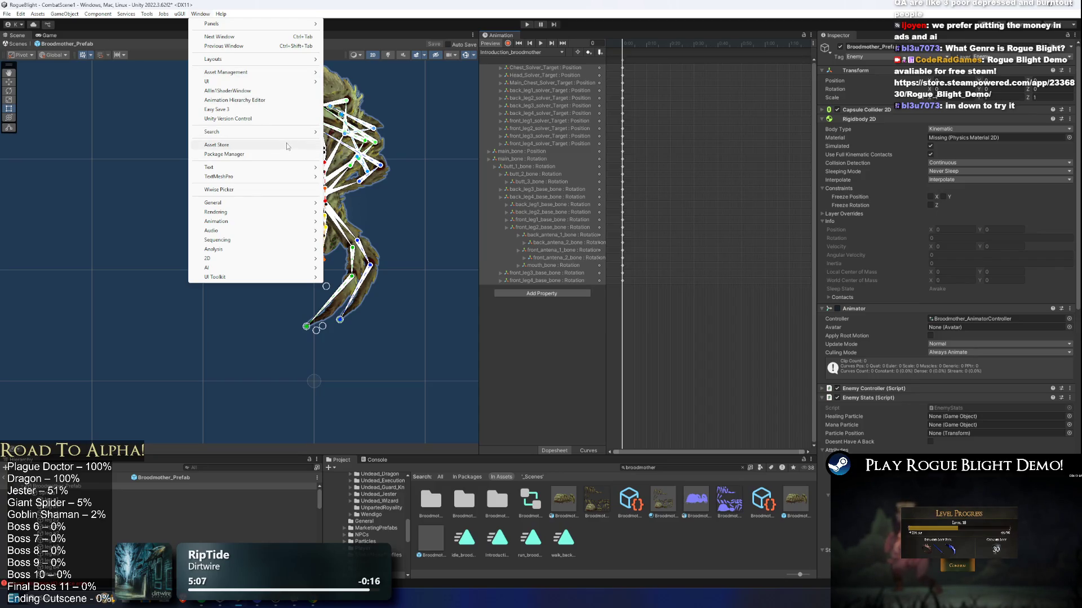
# Open the Introduction sub-state machine via Introduction_broodmother, then enter Play Mode, dismissing the warning.
pyautogui.doubleClick(969, 318)
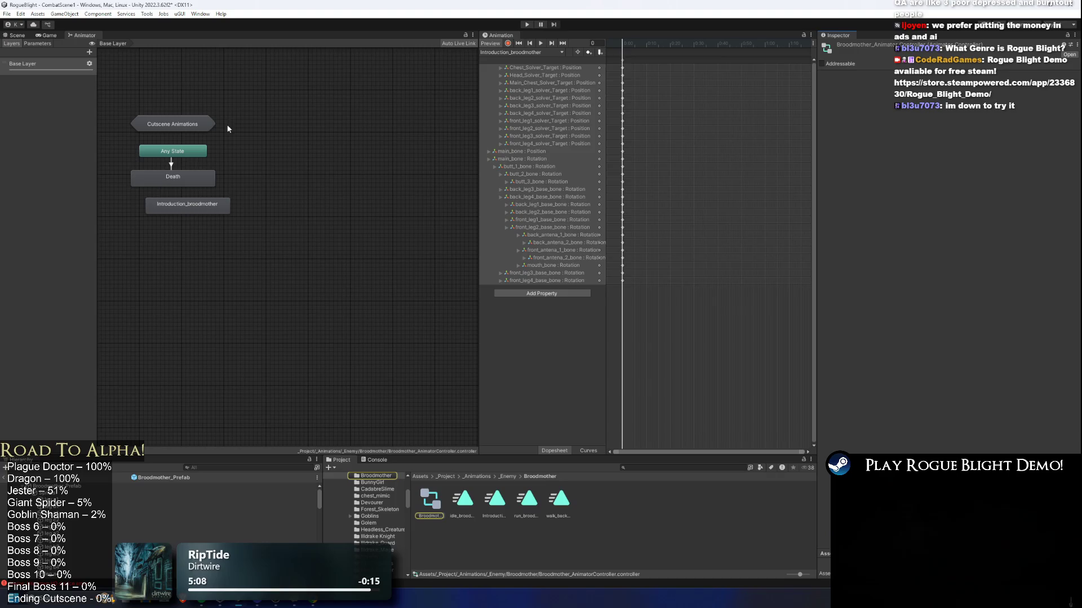
pyautogui.click(347, 258)
pyautogui.click(957, 79)
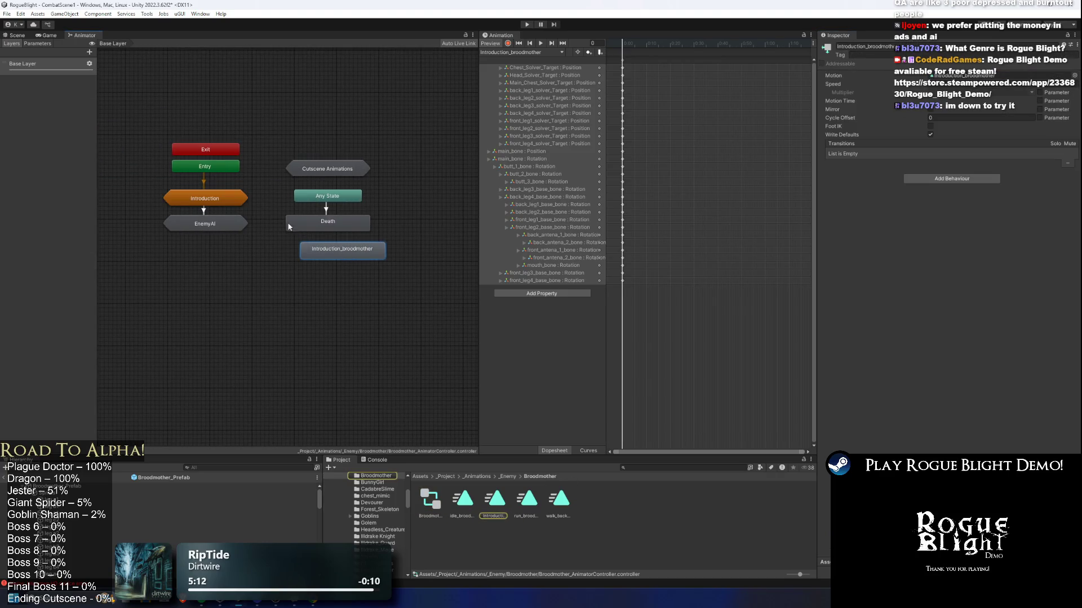
pyautogui.click(969, 78)
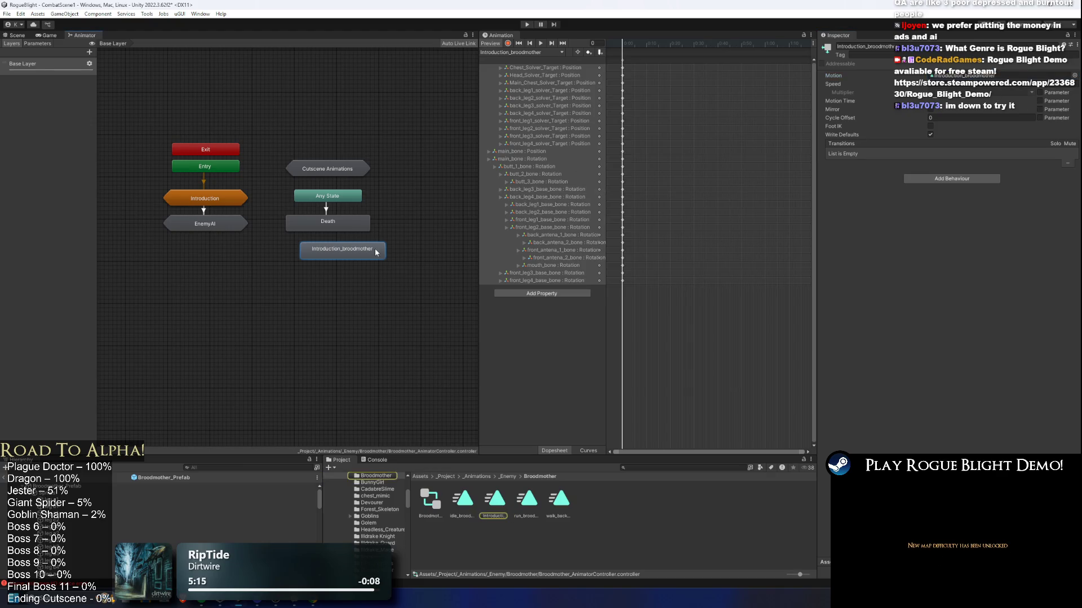
pyautogui.doubleClick(205, 199)
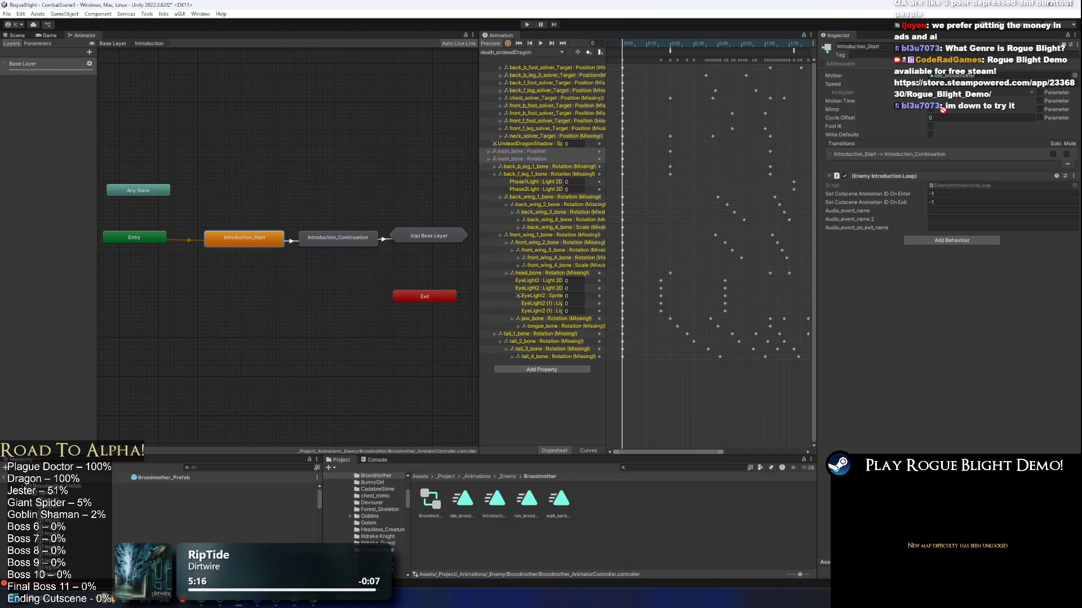
pyautogui.click(529, 25)
pyautogui.press('Return')
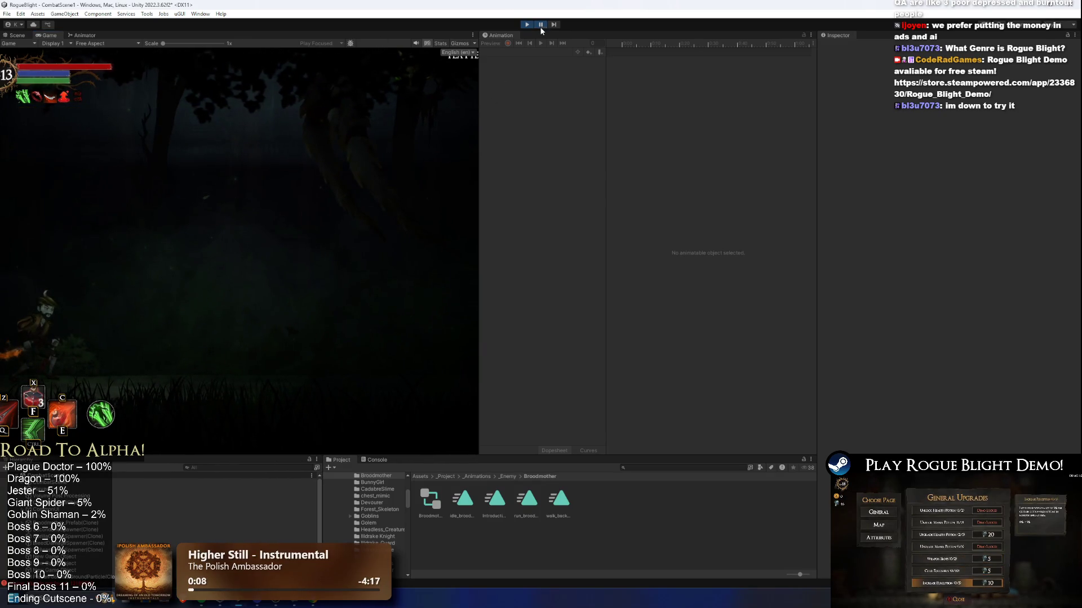
# Playtest maximized, running left to trigger the spider boss, then stop Play Mode.
pyautogui.click(313, 45)
pyautogui.click(327, 60)
pyautogui.press('Left')
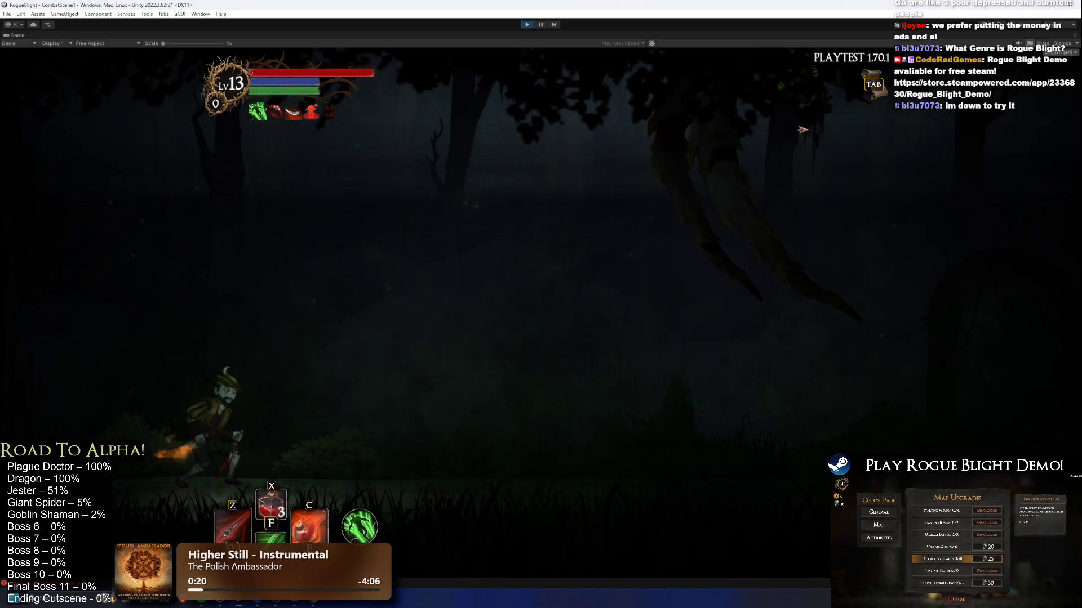
pyautogui.press('Left')
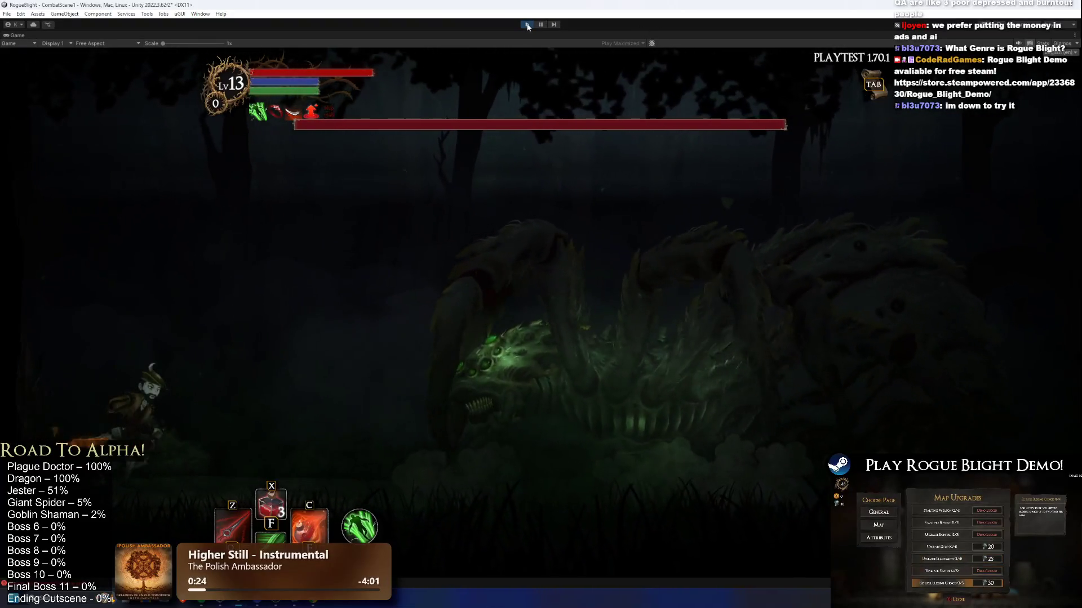
pyautogui.hotkey('ctrl', 'p')
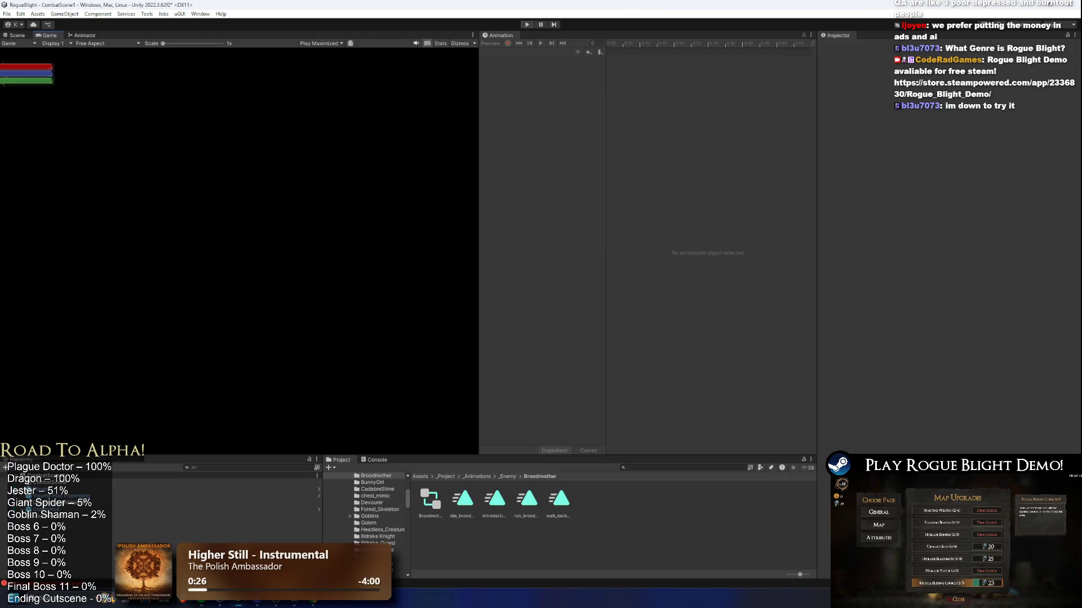
pyautogui.click(527, 25)
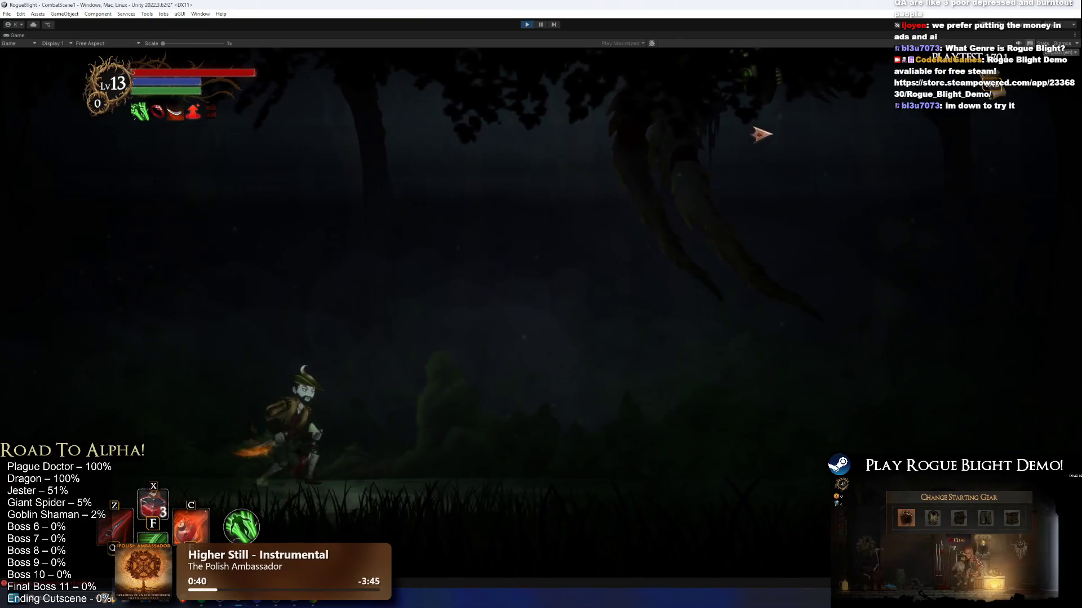
pyautogui.click(527, 24)
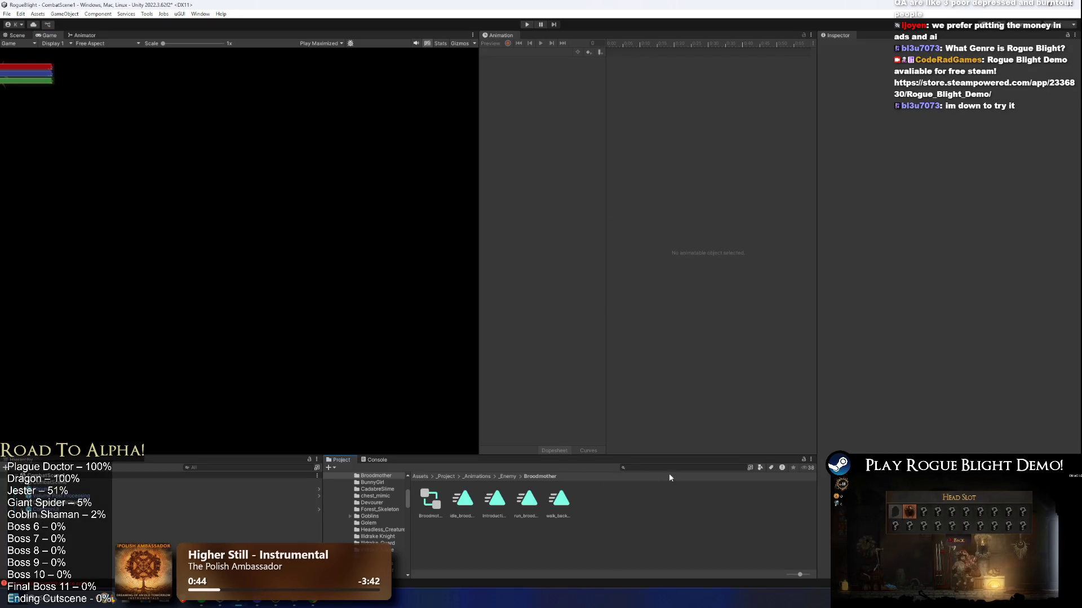
# Search the Project for 'brood m' and open Broodmother_Prefab in the Scene view.
pyautogui.write('broodmother')
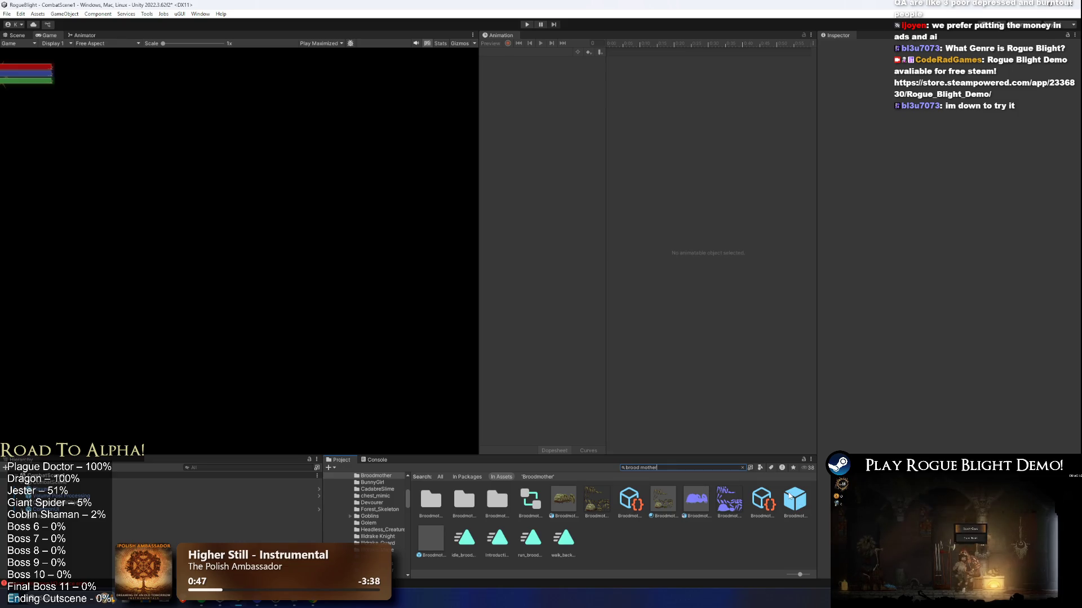
pyautogui.doubleClick(789, 495)
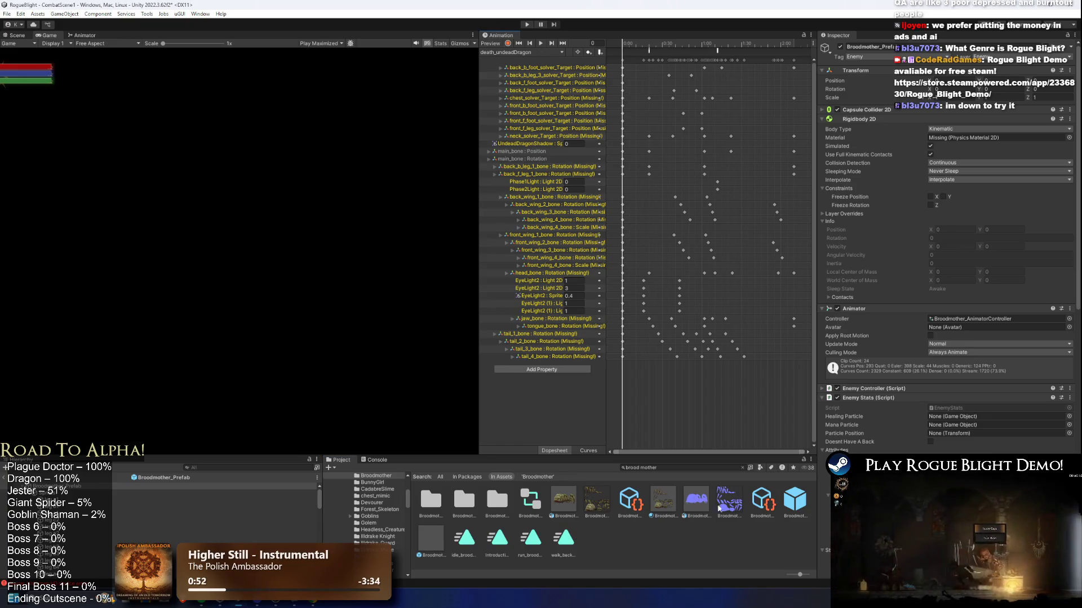
pyautogui.click(794, 498)
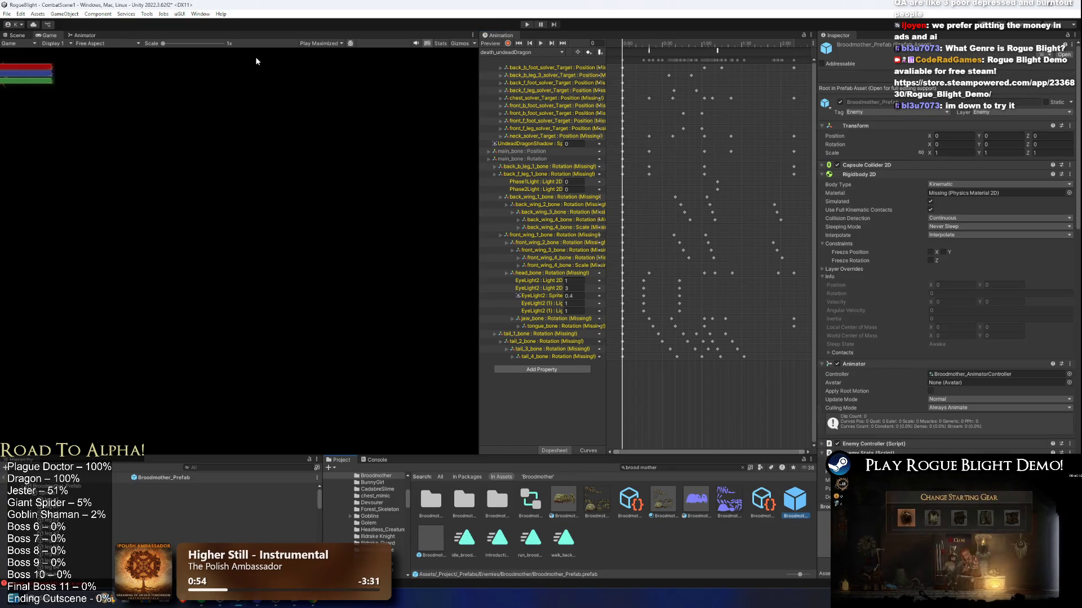
pyautogui.click(147, 486)
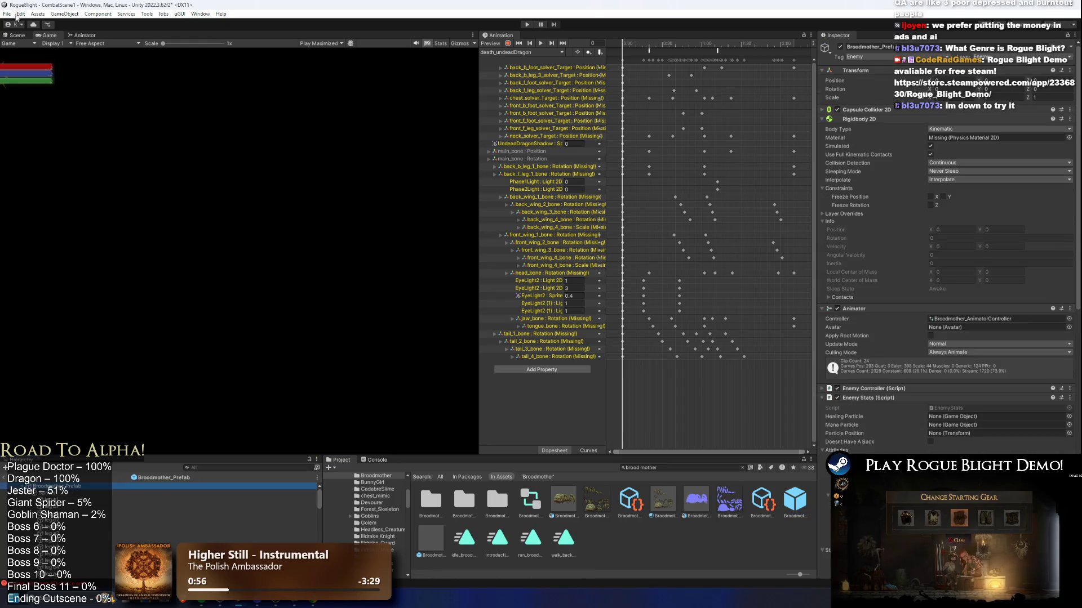
pyautogui.click(17, 35)
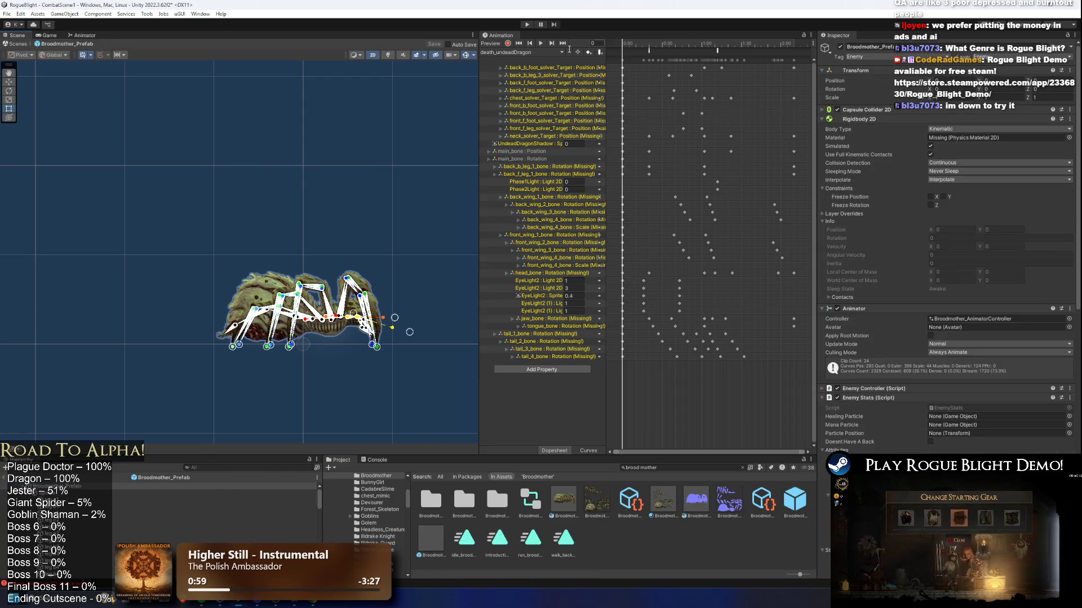
# Switch to the Introduction_broodmother clip and rotate front_leg2_base_bone downward.
pyautogui.click(529, 52)
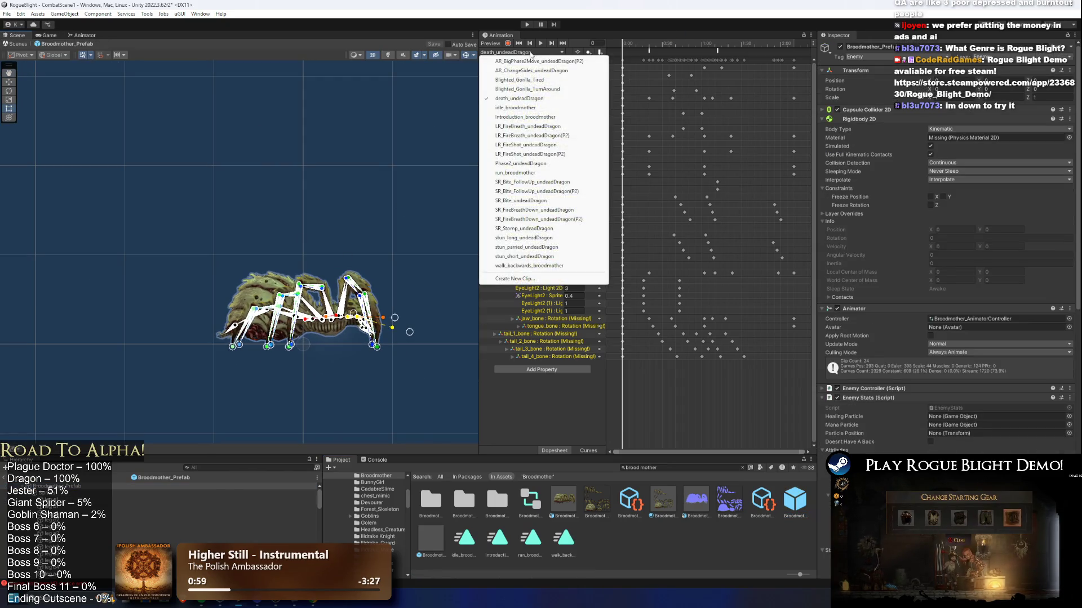
pyautogui.click(539, 117)
pyautogui.scroll(5, 288, 168)
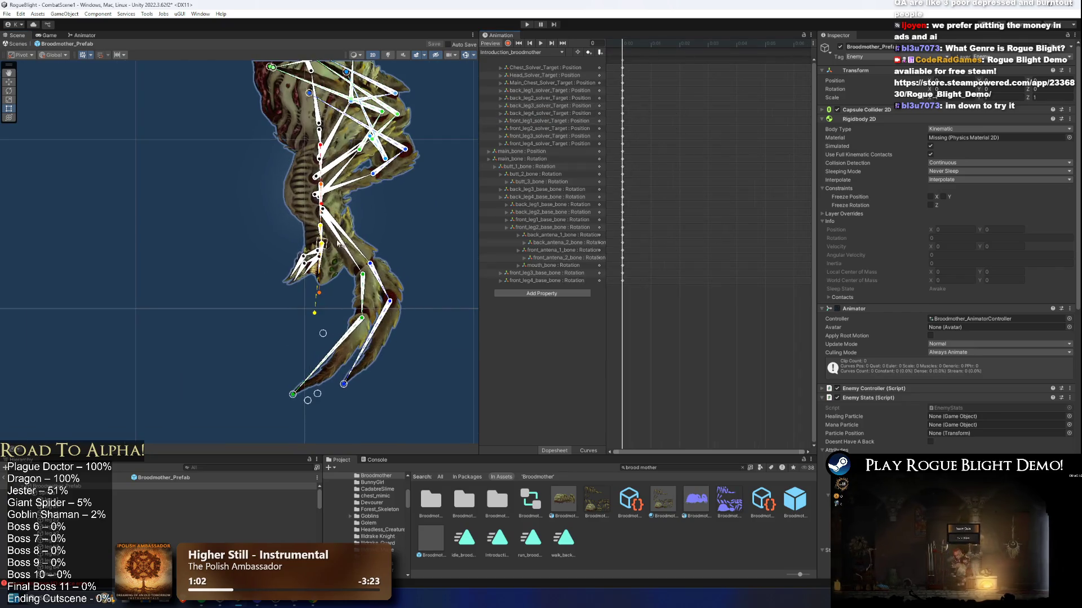
pyautogui.click(349, 191)
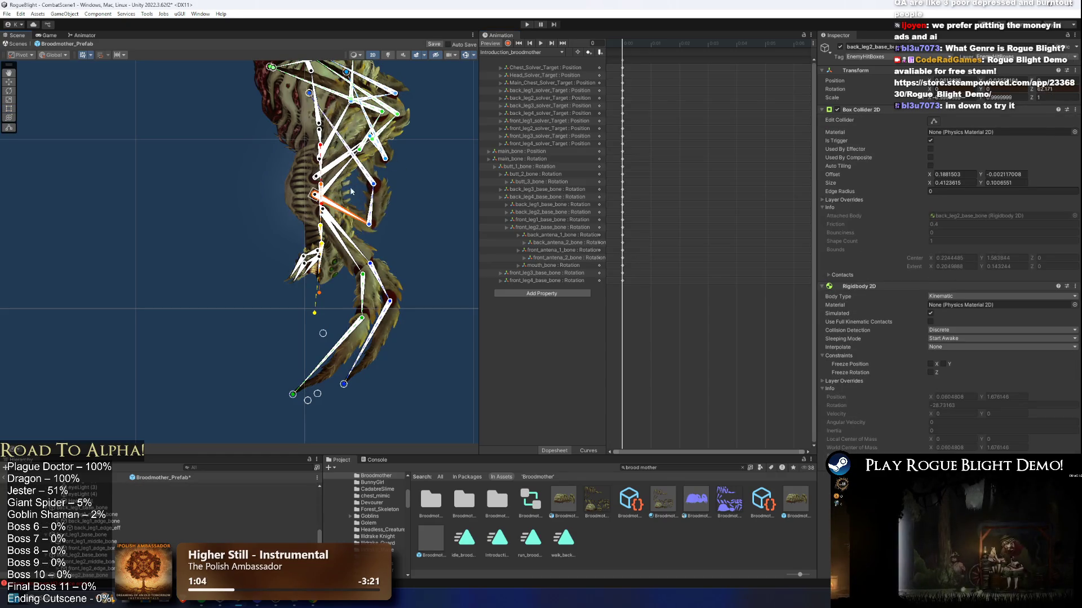
pyautogui.moveTo(352, 204); pyautogui.dragTo(345, 230)
pyautogui.click(285, 96)
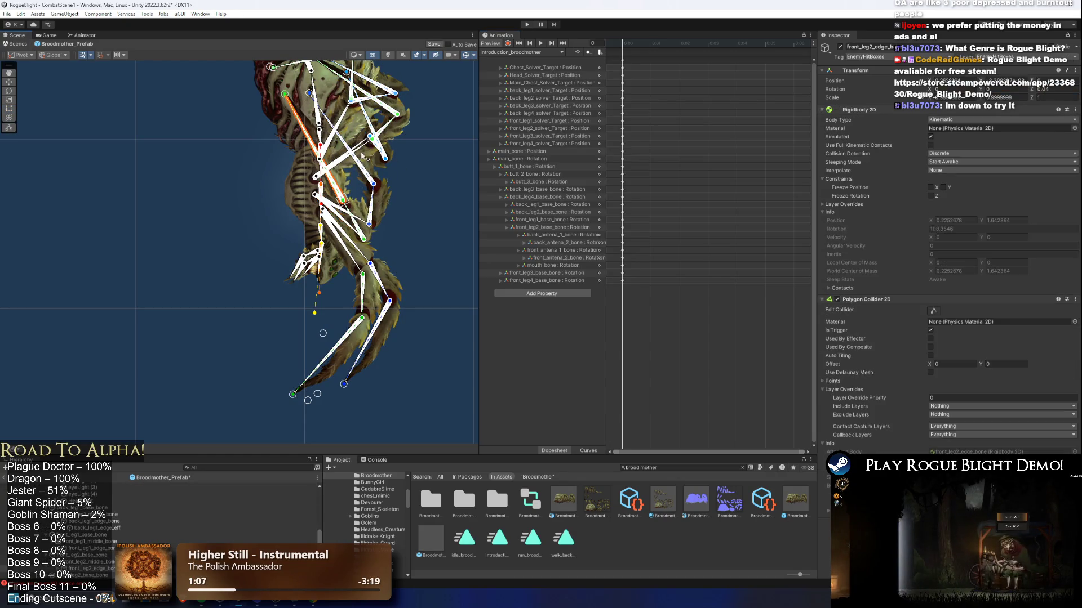
pyautogui.moveTo(286, 90); pyautogui.dragTo(441, 248)
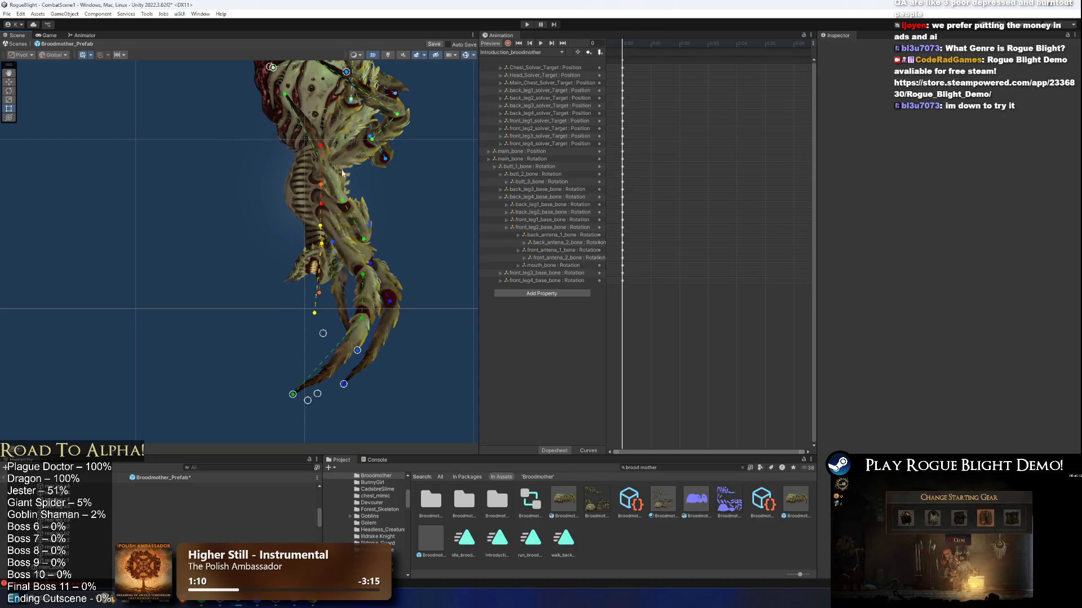
# Rotate front_leg2_base_bone up-left and pan the legs and claws into view.
pyautogui.click(344, 232)
pyautogui.scroll(2, 348, 233)
pyautogui.moveTo(346, 229)
pyautogui.mouseDown()
pyautogui.moveTo(285, 211)
pyautogui.moveTo(290, 135)
pyautogui.moveTo(369, 225)
pyautogui.mouseUp()
pyautogui.scroll(2, 338, 179)
pyautogui.click(289, 199)
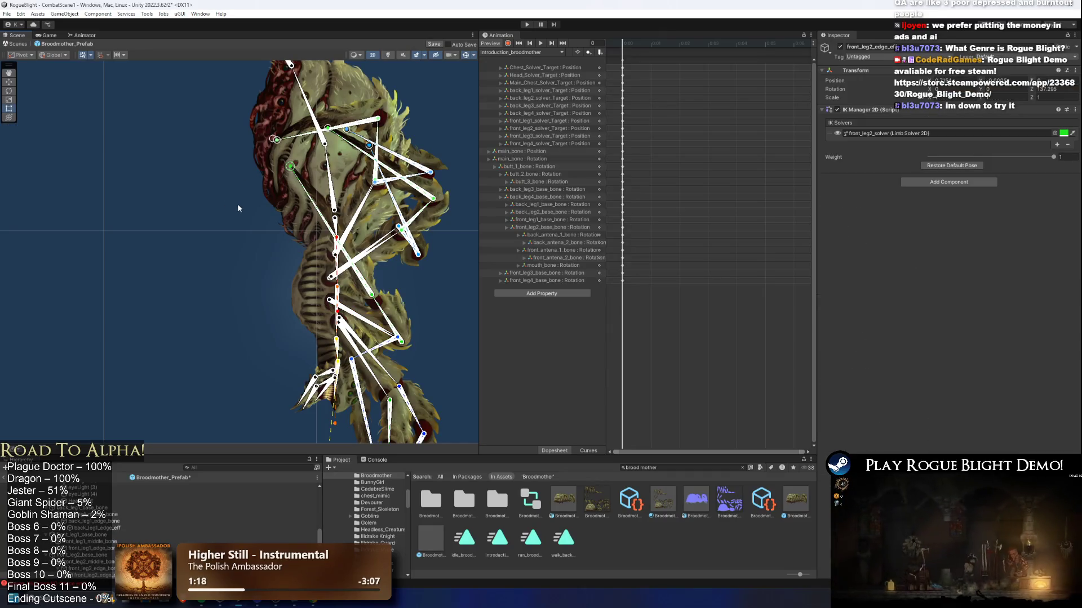
pyautogui.click(244, 225)
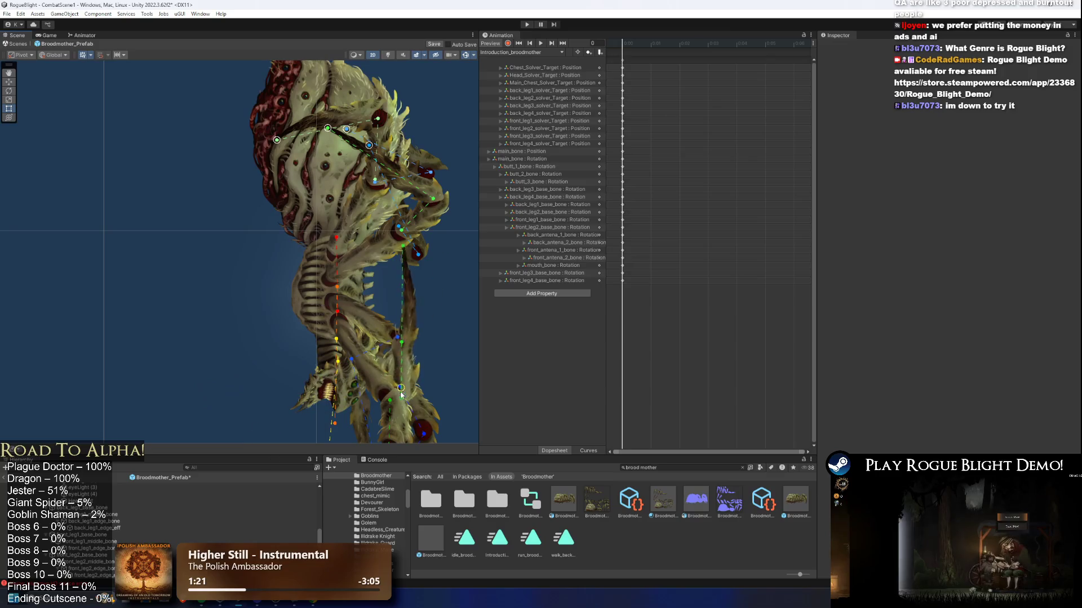
pyautogui.moveTo(432, 358); pyautogui.dragTo(375, 291)
pyautogui.moveTo(431, 353); pyautogui.dragTo(316, 275)
# Bend the legs via their claw targets and rotate back_leg2_base_bone down-left.
pyautogui.scroll(-3, 338, 298)
pyautogui.moveTo(270, 223); pyautogui.dragTo(231, 318)
pyautogui.moveTo(175, 181)
pyautogui.mouseDown()
pyautogui.moveTo(166, 160)
pyautogui.moveTo(179, 165)
pyautogui.mouseUp()
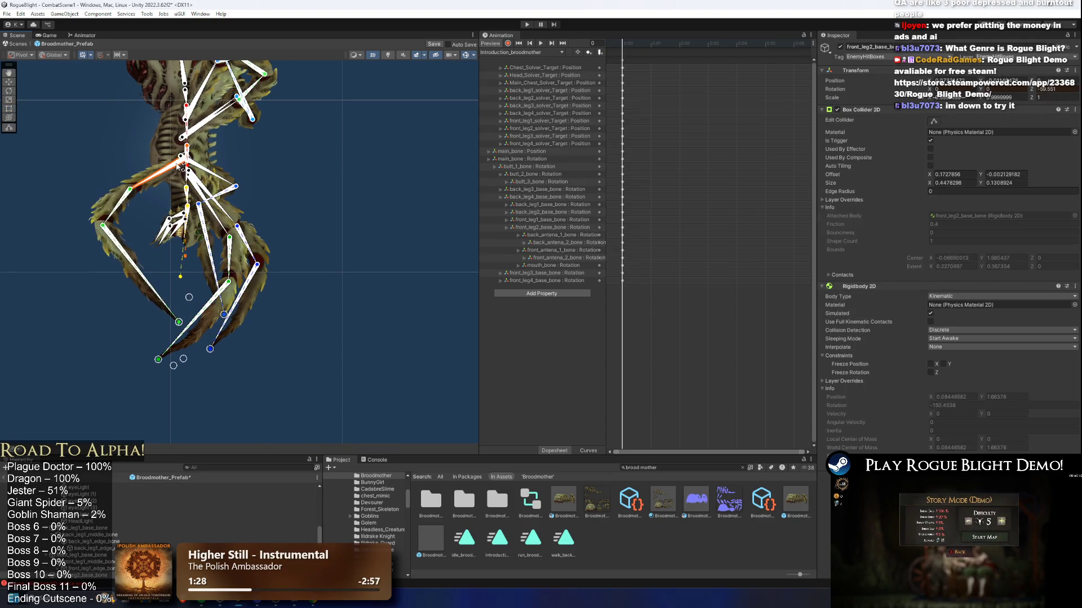
pyautogui.moveTo(180, 325); pyautogui.dragTo(155, 349)
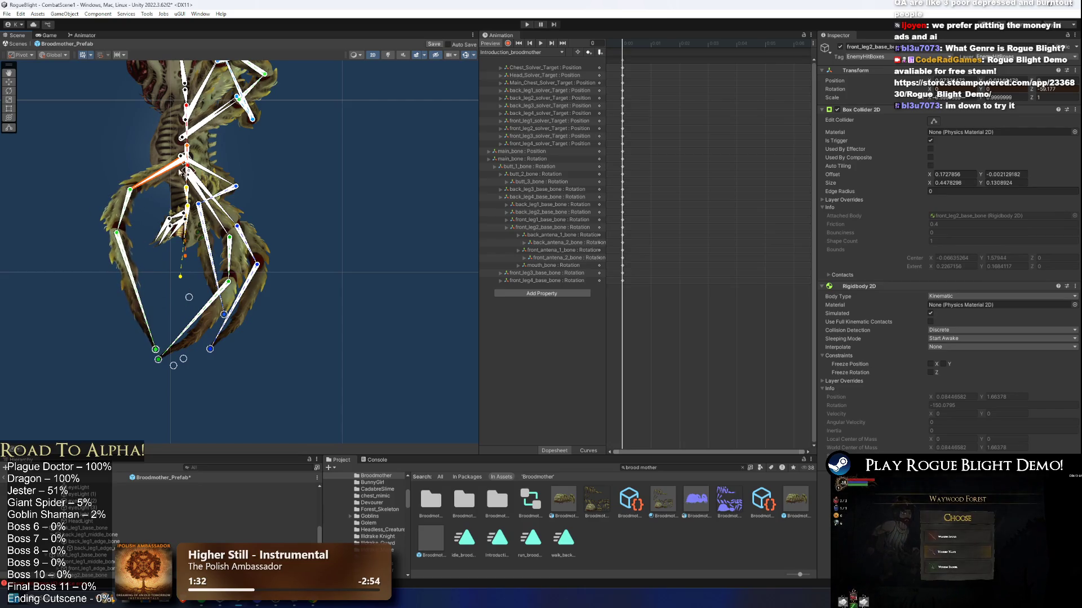
pyautogui.click(167, 194)
pyautogui.scroll(1, 166, 197)
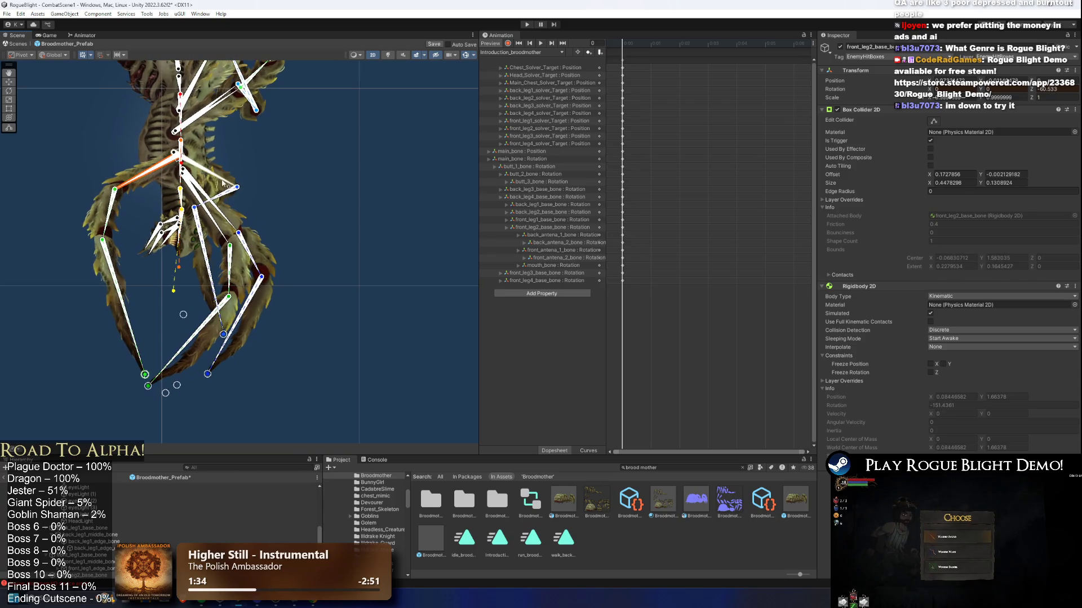
pyautogui.moveTo(167, 199)
pyautogui.mouseDown()
pyautogui.moveTo(152, 192)
pyautogui.moveTo(151, 174)
pyautogui.mouseUp()
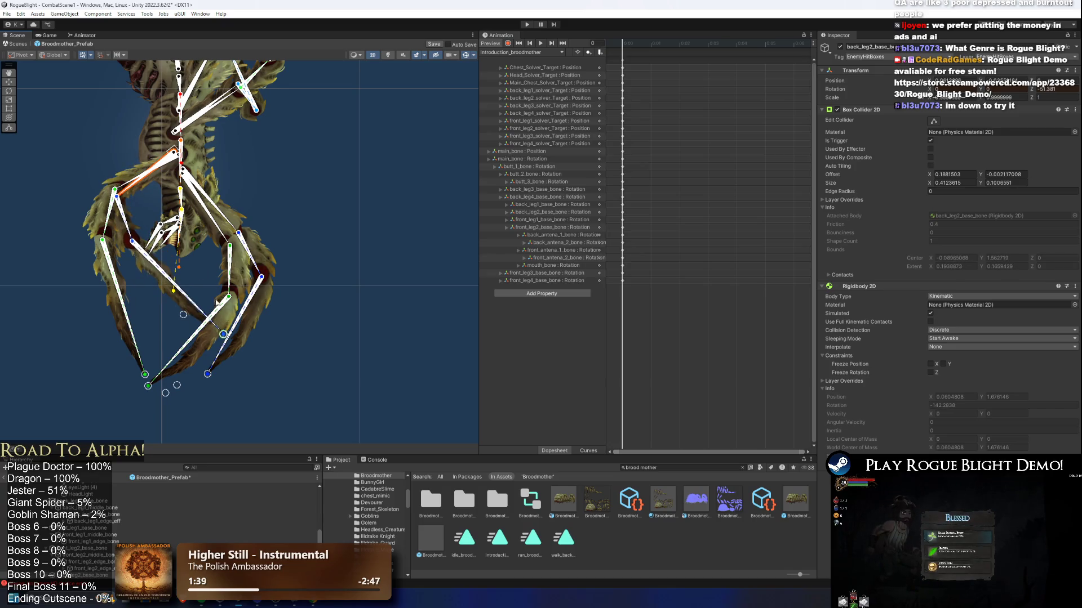
pyautogui.moveTo(222, 338); pyautogui.dragTo(116, 357)
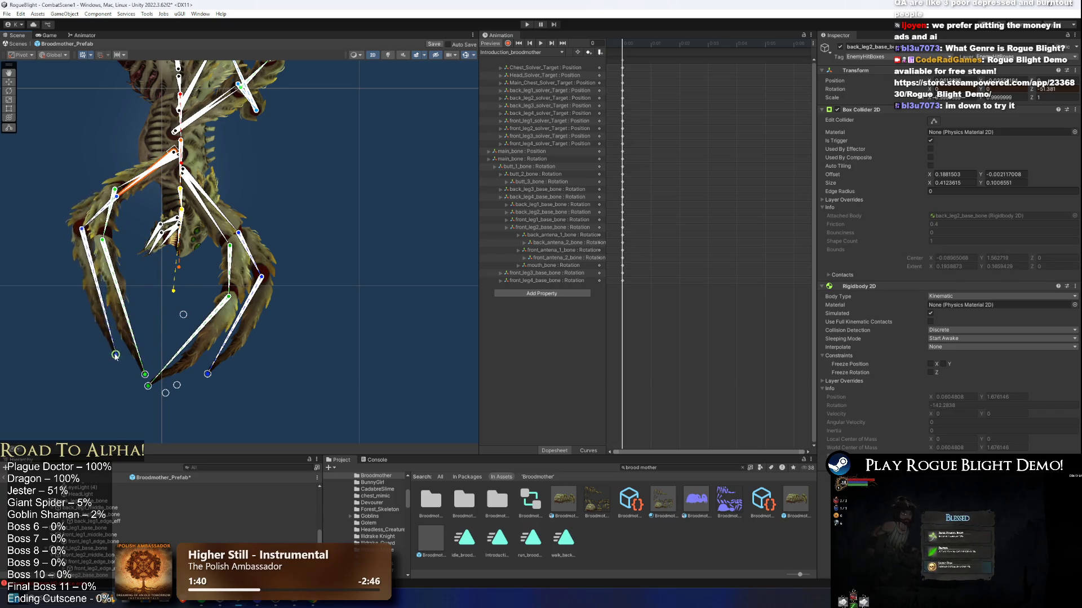
pyautogui.moveTo(210, 387)
pyautogui.mouseDown()
pyautogui.moveTo(280, 399)
pyautogui.moveTo(306, 390)
pyautogui.moveTo(235, 401)
pyautogui.moveTo(239, 410)
pyautogui.mouseUp()
pyautogui.scroll(-2, 334, 288)
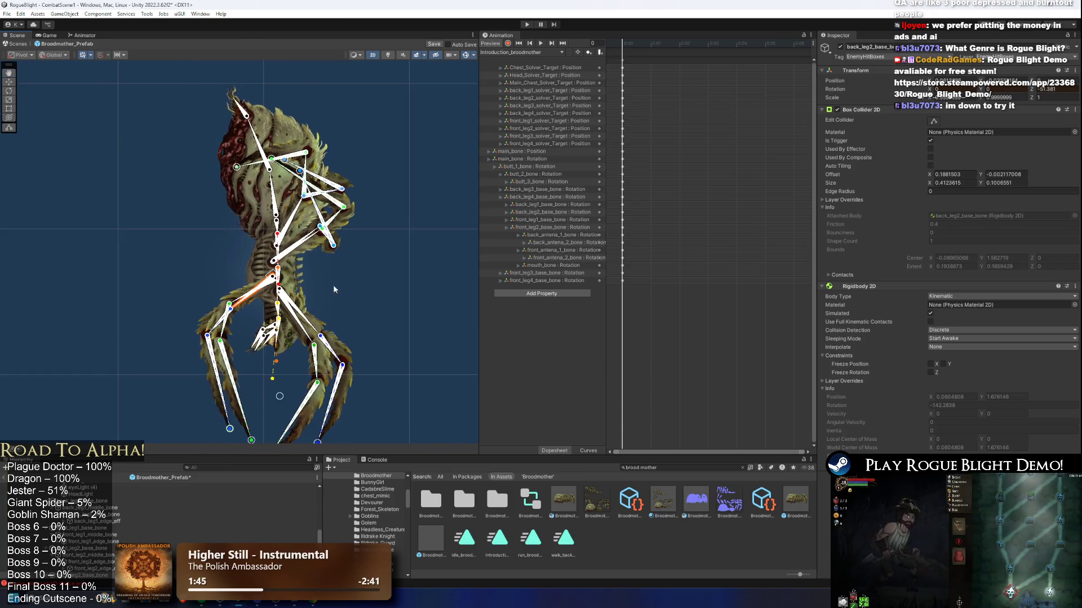
pyautogui.click(276, 221)
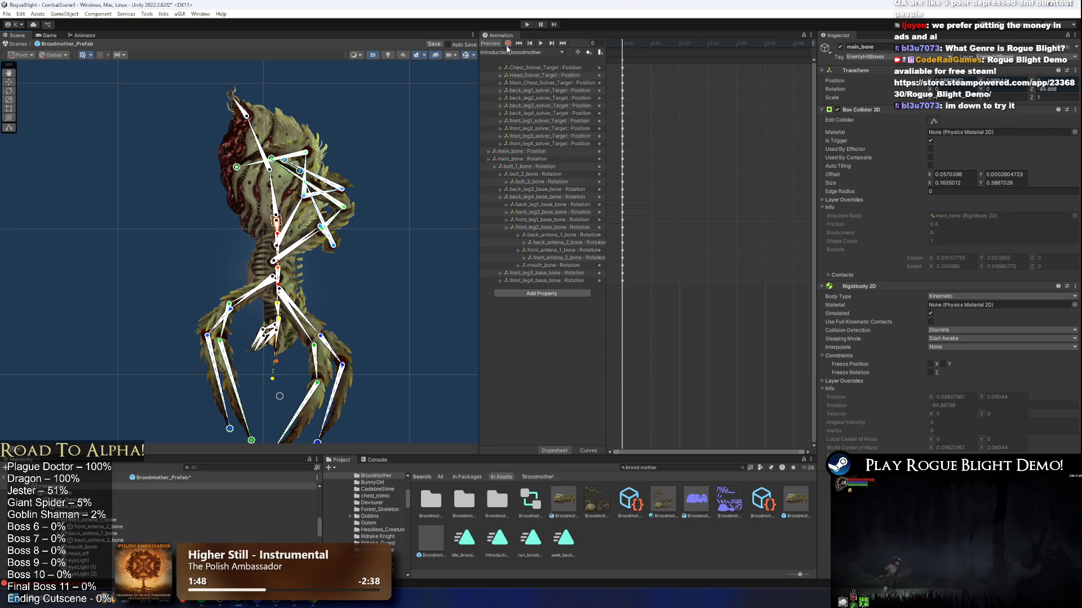
# Start recording into the clip and frame the skeleton's legs in the Scene view.
pyautogui.hotkey('ctrl', 'z')
pyautogui.scroll(1, 268, 285)
pyautogui.scroll(4, 288, 218)
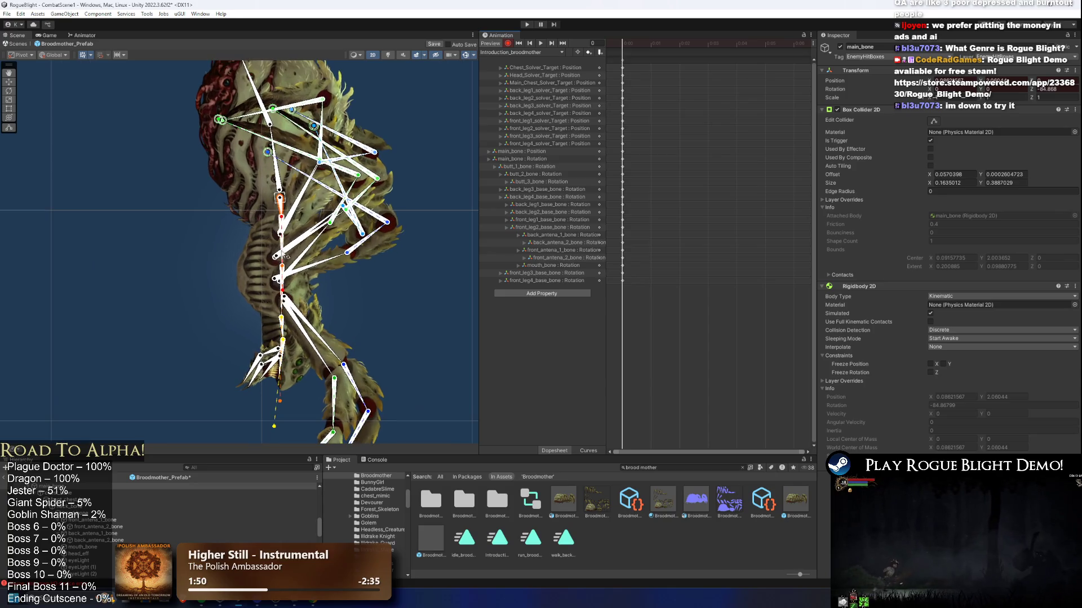
pyautogui.scroll(2, 280, 269)
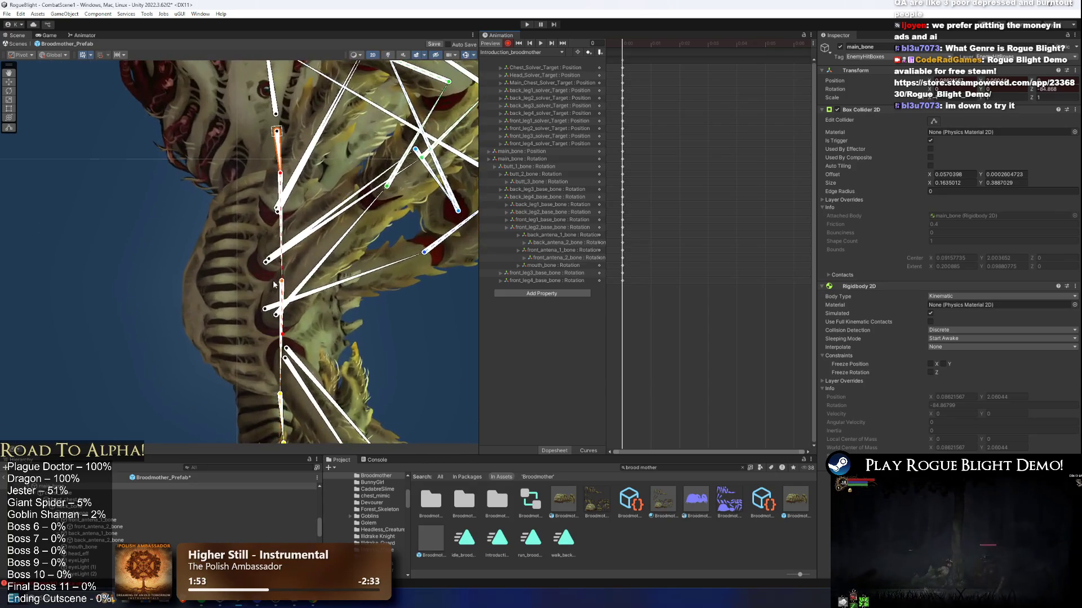
pyautogui.scroll(-3, 280, 135)
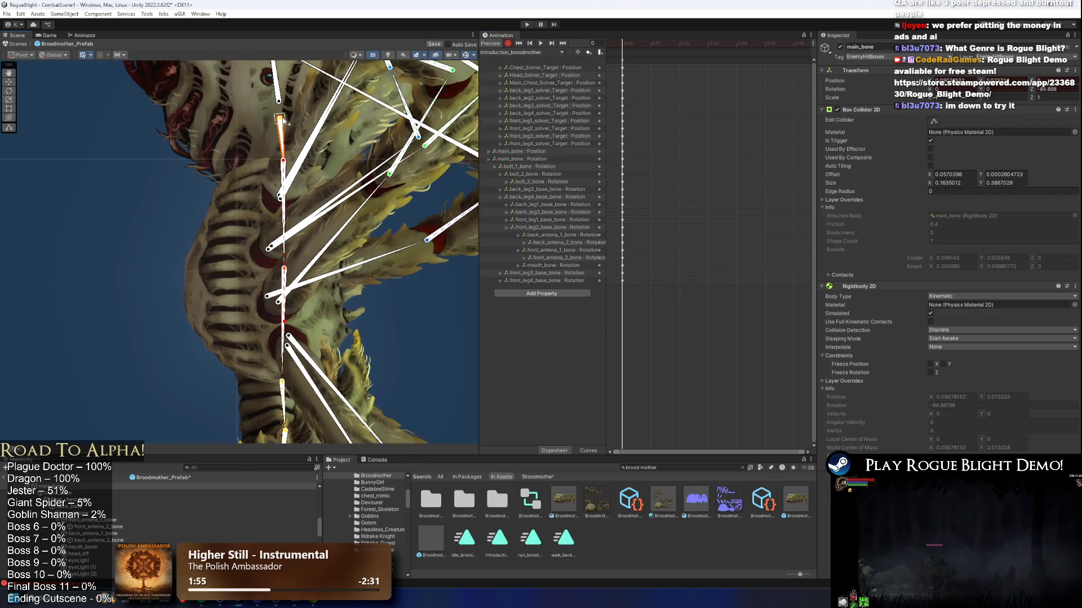
pyautogui.moveTo(287, 196)
pyautogui.mouseDown()
pyautogui.moveTo(303, 329)
pyautogui.moveTo(326, 93)
pyautogui.mouseUp()
pyautogui.moveTo(304, 293); pyautogui.dragTo(330, 172)
# Pull the left foot target up and re-pose back_leg1 down and to the left.
pyautogui.moveTo(281, 342)
pyautogui.mouseDown()
pyautogui.moveTo(273, 297)
pyautogui.moveTo(246, 295)
pyautogui.moveTo(264, 329)
pyautogui.mouseUp()
pyautogui.moveTo(389, 69)
pyautogui.mouseDown()
pyautogui.moveTo(377, 153)
pyautogui.moveTo(389, 159)
pyautogui.mouseUp()
pyautogui.click(377, 153)
pyautogui.moveTo(330, 401)
pyautogui.mouseDown()
pyautogui.moveTo(191, 383)
pyautogui.moveTo(332, 400)
pyautogui.mouseUp()
pyautogui.scroll(-2, 299, 342)
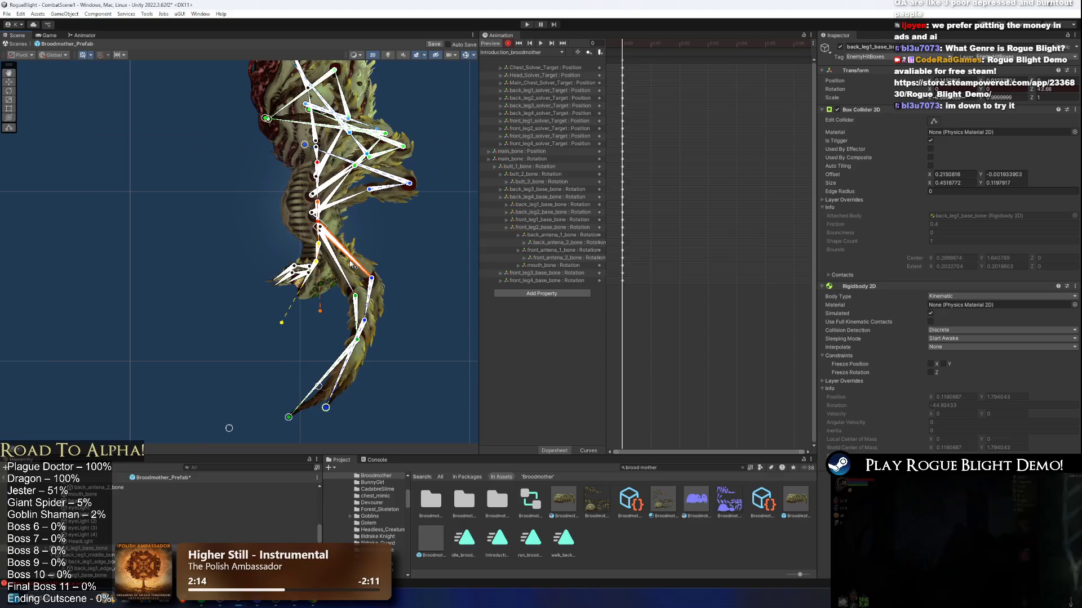
pyautogui.scroll(-3, 304, 316)
pyautogui.click(301, 219)
pyautogui.scroll(5, 300, 218)
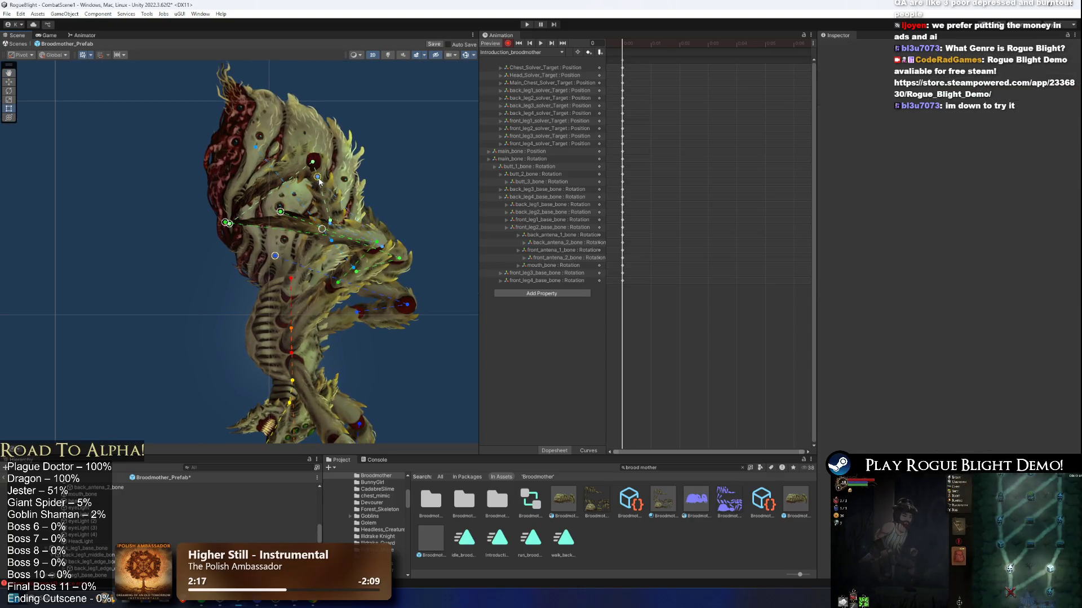
pyautogui.scroll(2, 329, 253)
pyautogui.click(328, 258)
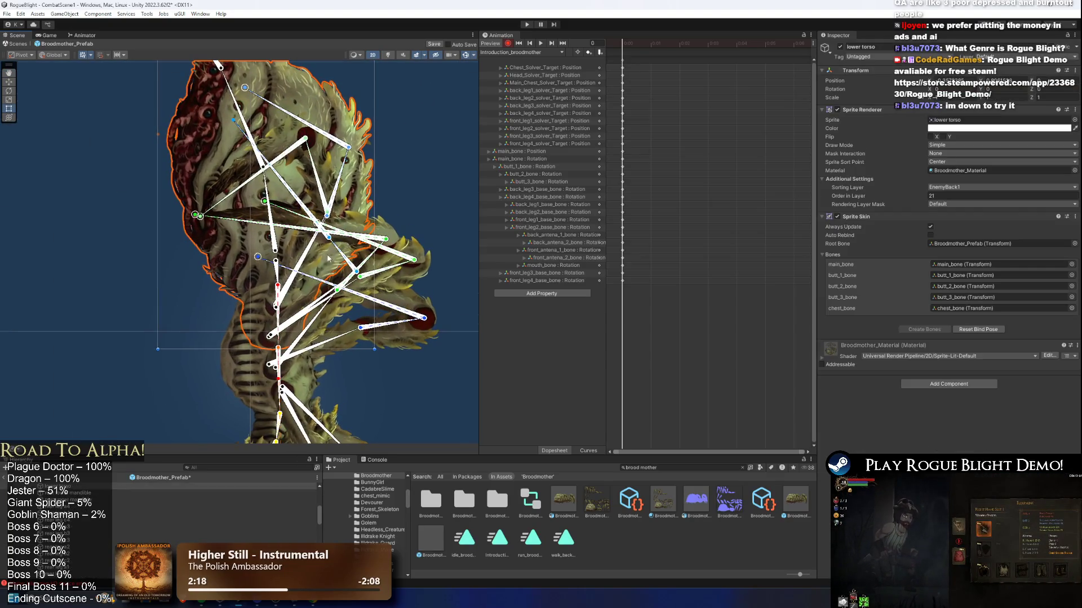
# Raise the upper body bones and head IK target, and rotate back_leg2_base_bone down to horizontal.
pyautogui.moveTo(219, 224); pyautogui.dragTo(239, 84)
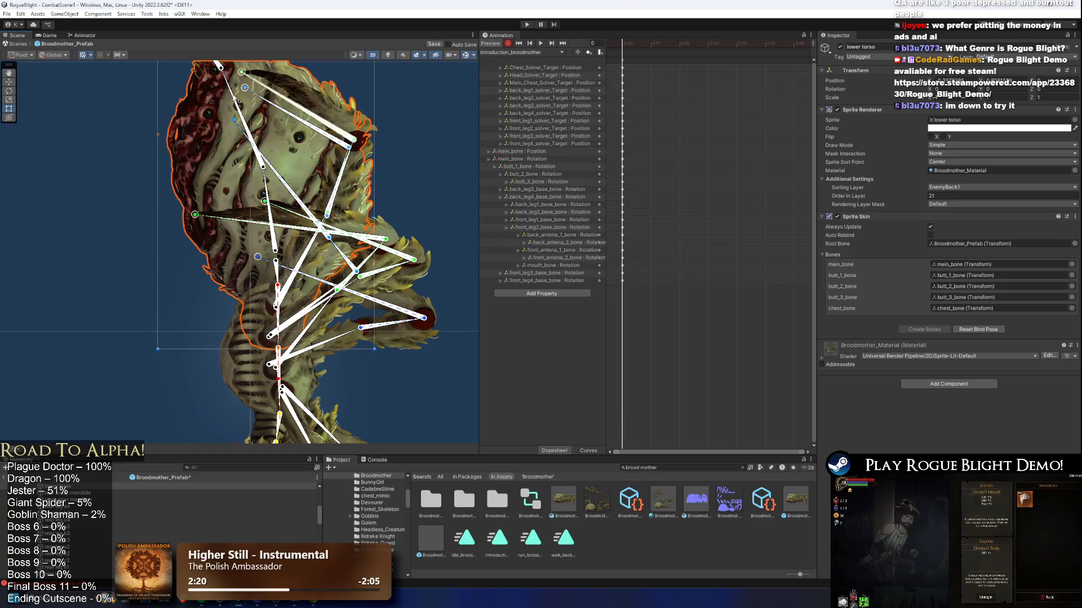
pyautogui.moveTo(195, 216); pyautogui.dragTo(274, 121)
pyautogui.click(280, 135)
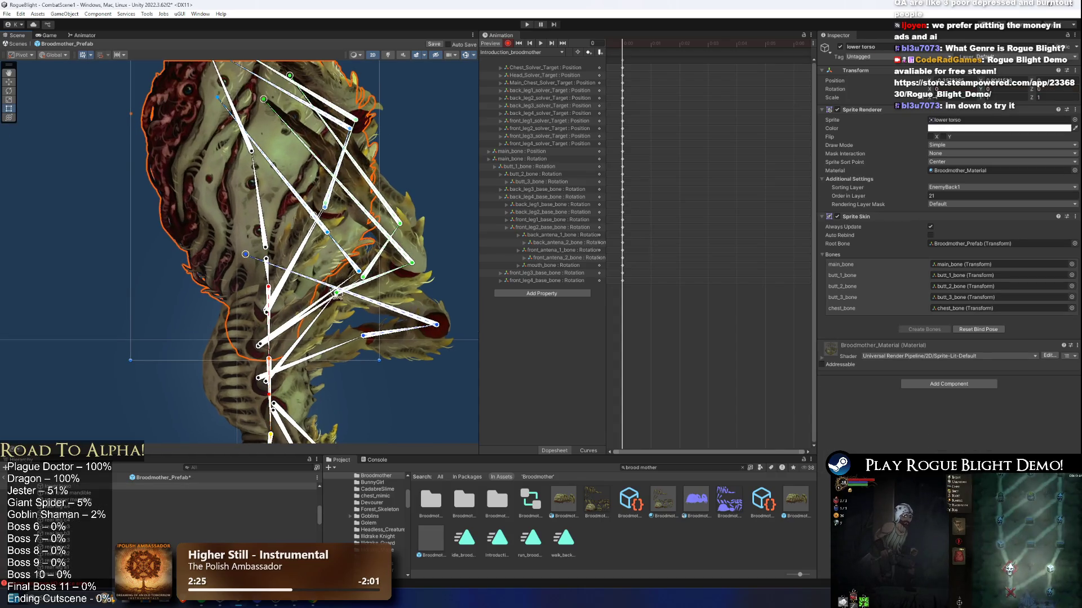
pyautogui.click(325, 318)
pyautogui.click(326, 316)
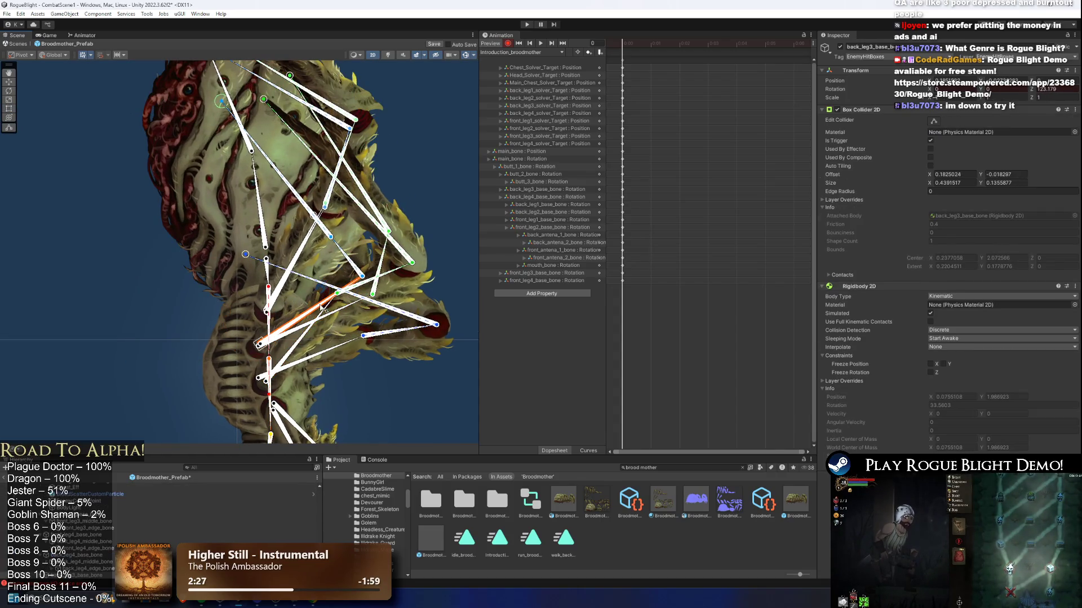
pyautogui.moveTo(325, 315); pyautogui.dragTo(357, 377)
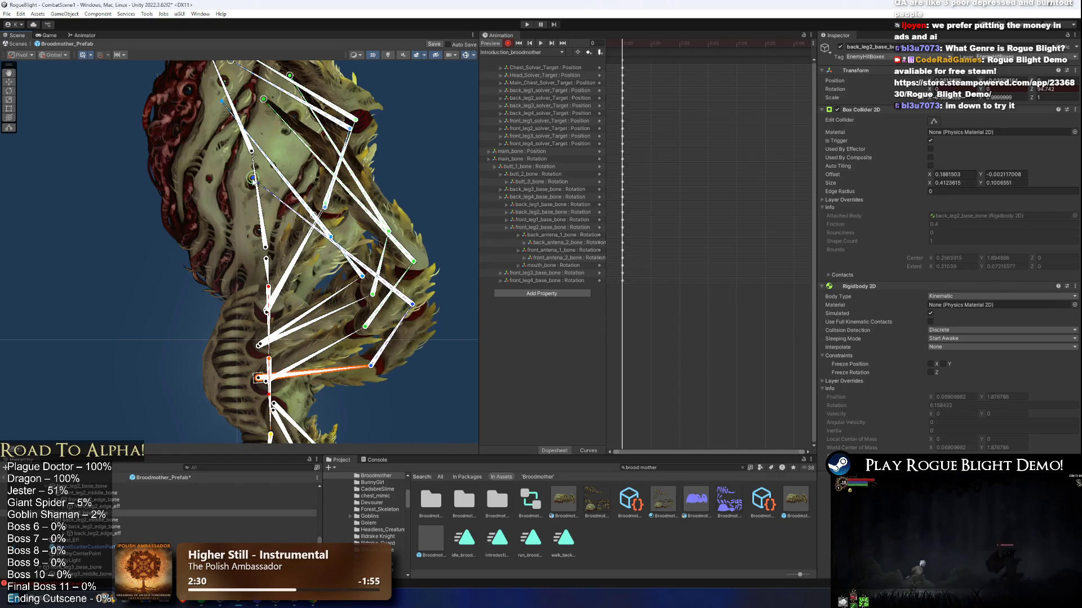
# Nudge the lower legs' foot targets and slightly rotate front_leg1_base_bone.
pyautogui.scroll(-2, 289, 171)
pyautogui.moveTo(289, 171); pyautogui.dragTo(321, 62)
pyautogui.moveTo(318, 348); pyautogui.dragTo(327, 352)
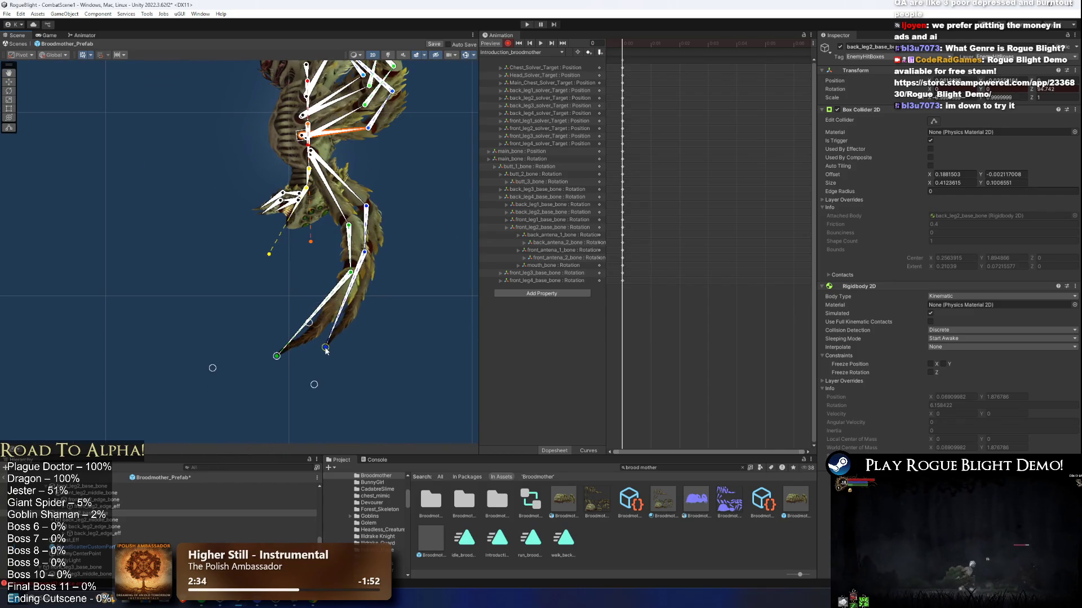
pyautogui.click(344, 192)
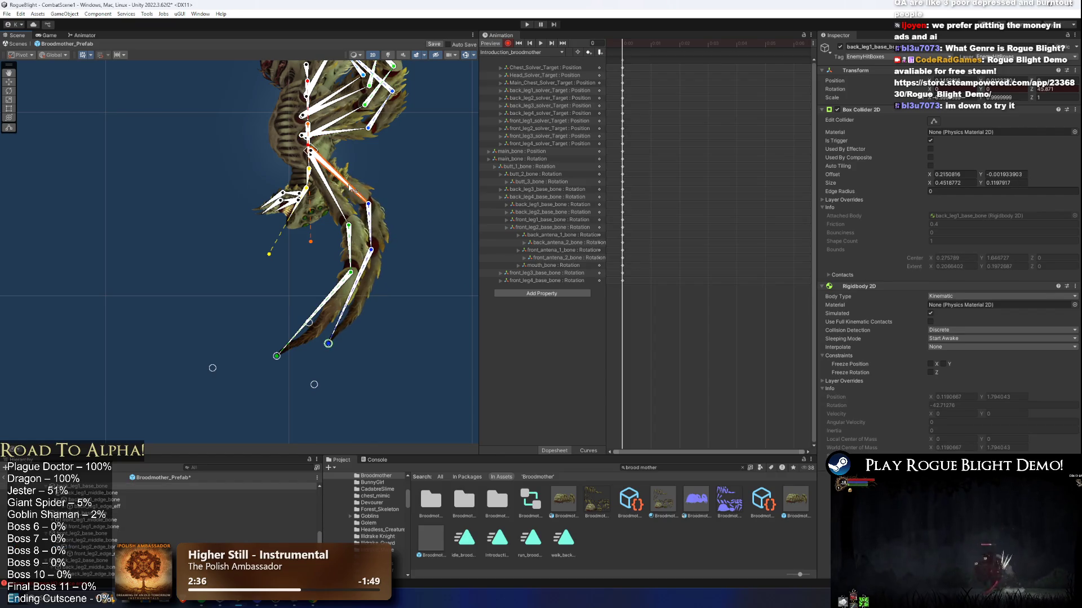
pyautogui.moveTo(346, 202); pyautogui.dragTo(344, 200)
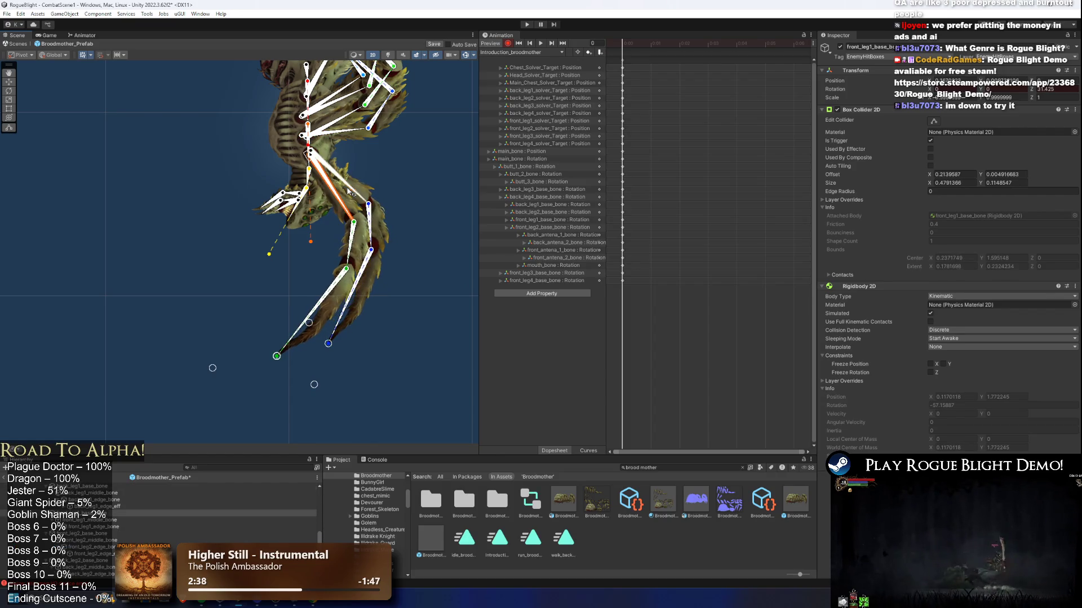
pyautogui.click(350, 193)
pyautogui.moveTo(278, 356)
pyautogui.mouseDown()
pyautogui.moveTo(232, 347)
pyautogui.moveTo(242, 317)
pyautogui.moveTo(273, 367)
pyautogui.moveTo(295, 373)
pyautogui.moveTo(283, 370)
pyautogui.mouseUp()
# Swing the back leg outward, point the mouth and antenna chain down, and shift its foot left.
pyautogui.click(340, 205)
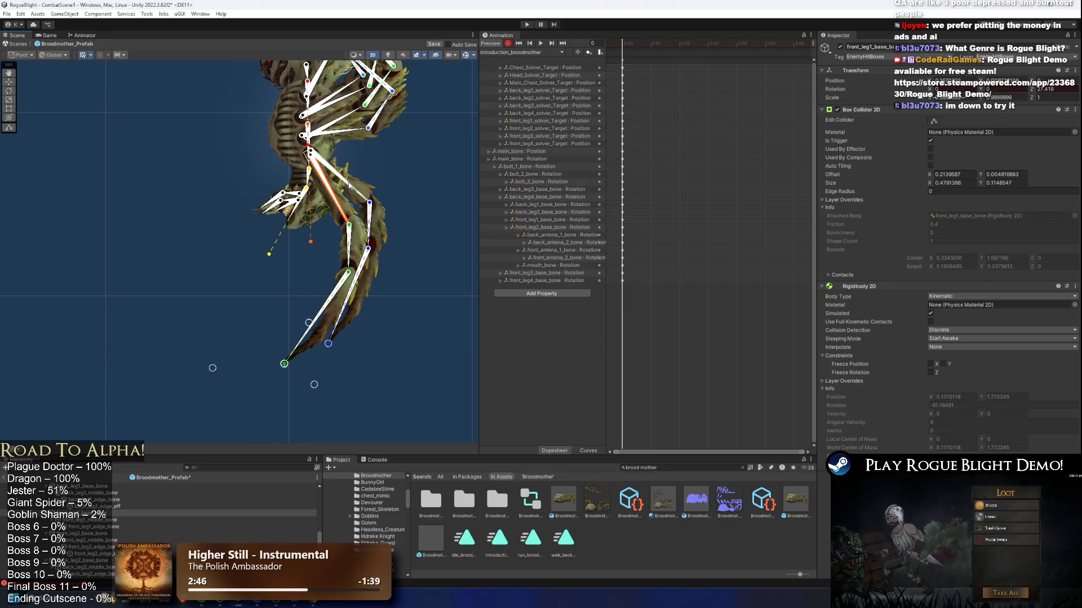
pyautogui.moveTo(350, 191); pyautogui.dragTo(354, 202)
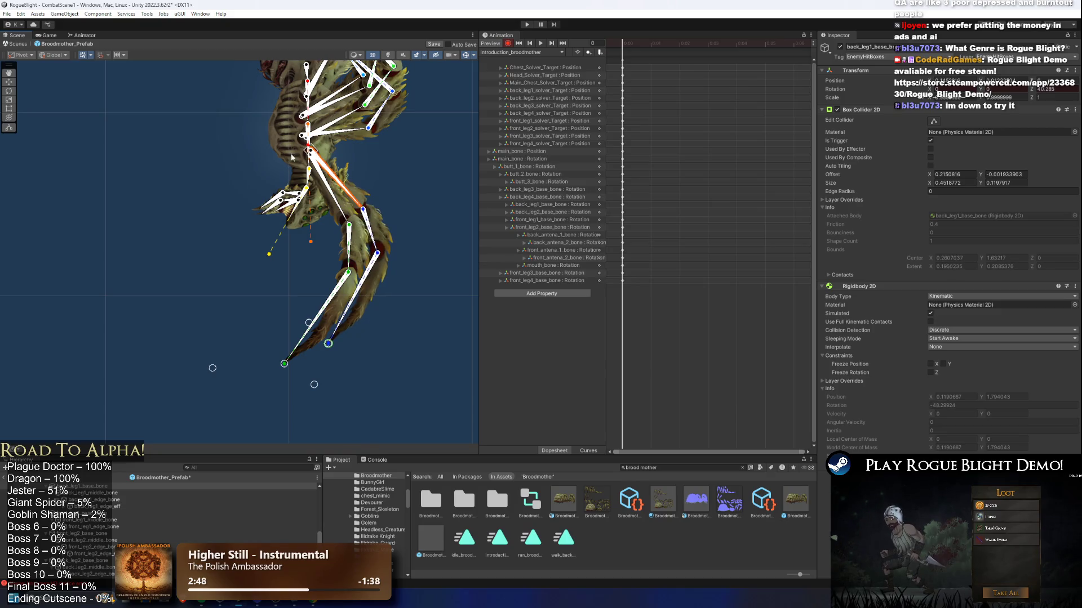
pyautogui.moveTo(213, 368)
pyautogui.mouseDown()
pyautogui.moveTo(410, 366)
pyautogui.moveTo(395, 382)
pyautogui.mouseUp()
pyautogui.moveTo(333, 328); pyautogui.dragTo(332, 320)
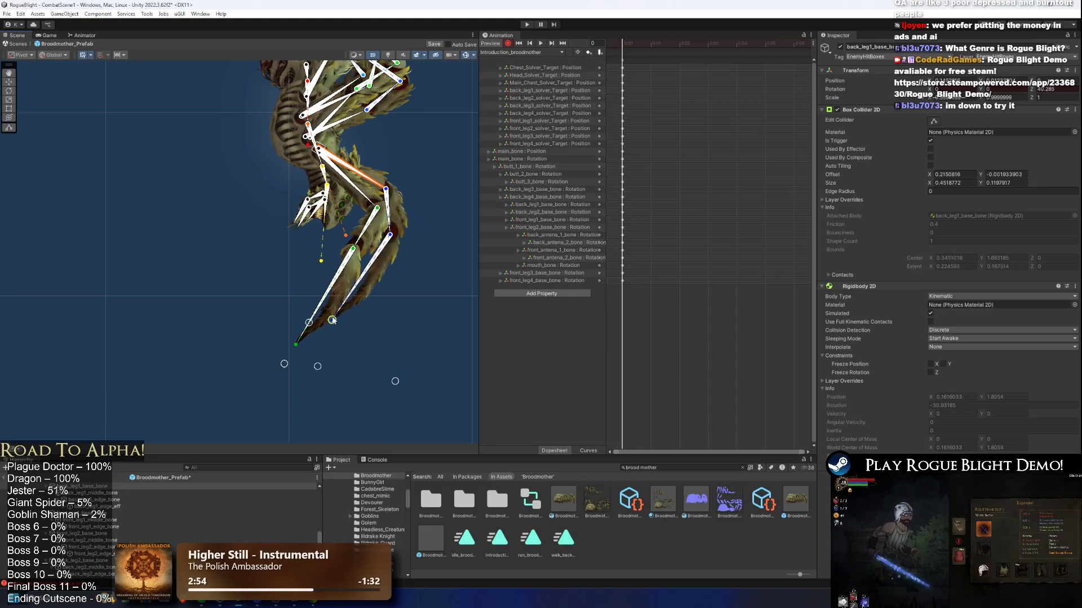
pyautogui.moveTo(370, 182); pyautogui.dragTo(354, 216)
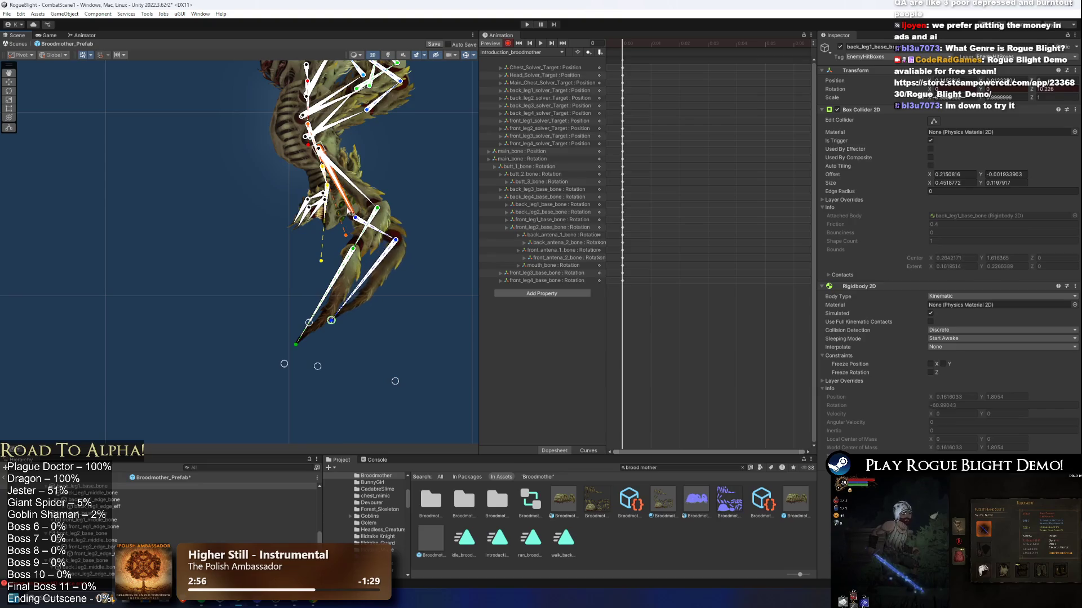
pyautogui.moveTo(334, 324)
pyautogui.mouseDown()
pyautogui.moveTo(273, 325)
pyautogui.moveTo(281, 345)
pyautogui.moveTo(258, 348)
pyautogui.moveTo(281, 360)
pyautogui.moveTo(252, 349)
pyautogui.moveTo(309, 350)
pyautogui.moveTo(274, 370)
pyautogui.moveTo(294, 365)
pyautogui.moveTo(252, 301)
pyautogui.moveTo(267, 323)
pyautogui.mouseUp()
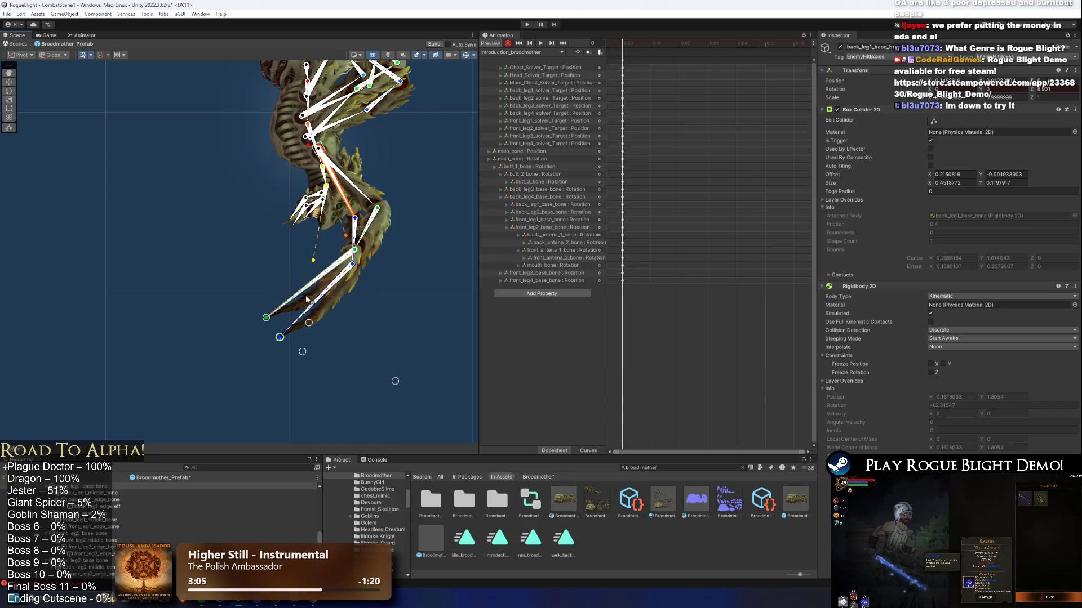
# Key every track of Broodmother_Prefab at 1:00, then move the playhead back to frame 29.
pyautogui.click(652, 60)
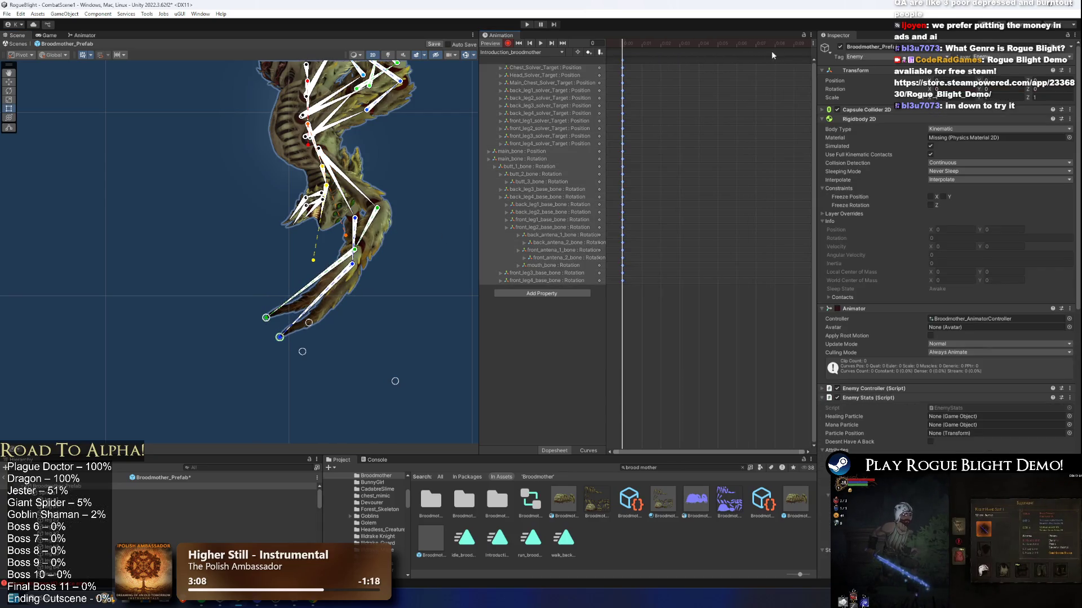
pyautogui.scroll(-5, 767, 68)
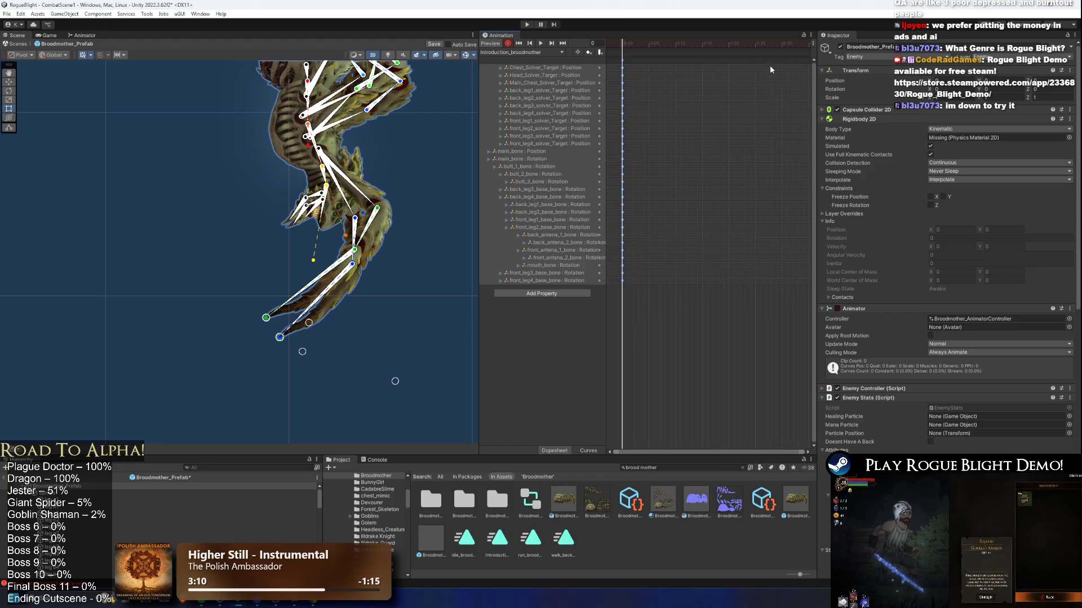
pyautogui.scroll(-3, 769, 64)
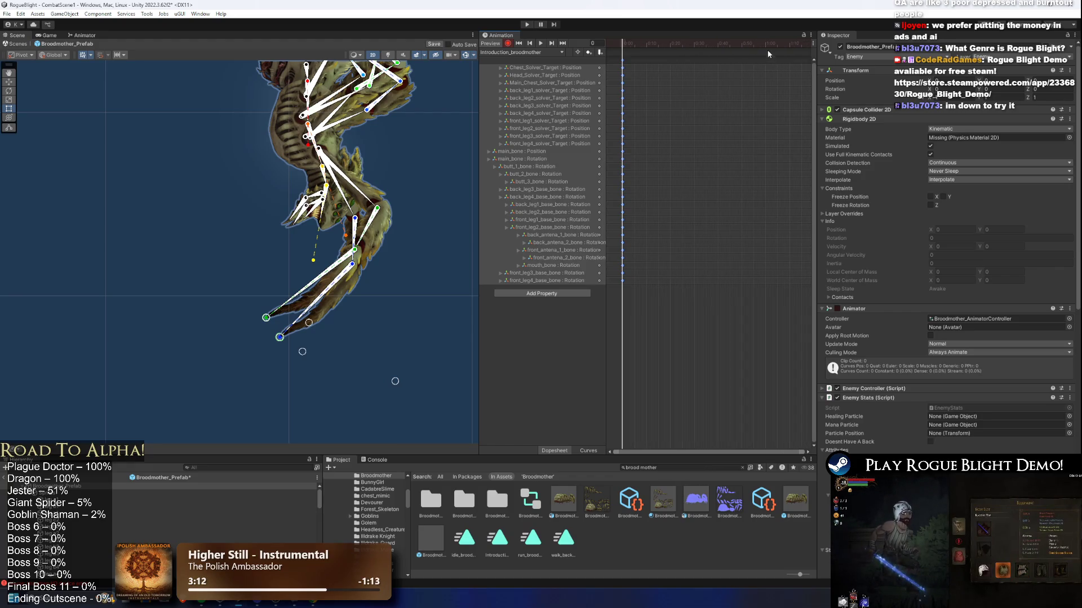
pyautogui.press('k')
pyautogui.moveTo(759, 42)
pyautogui.mouseDown()
pyautogui.moveTo(678, 44)
pyautogui.moveTo(691, 44)
pyautogui.mouseUp()
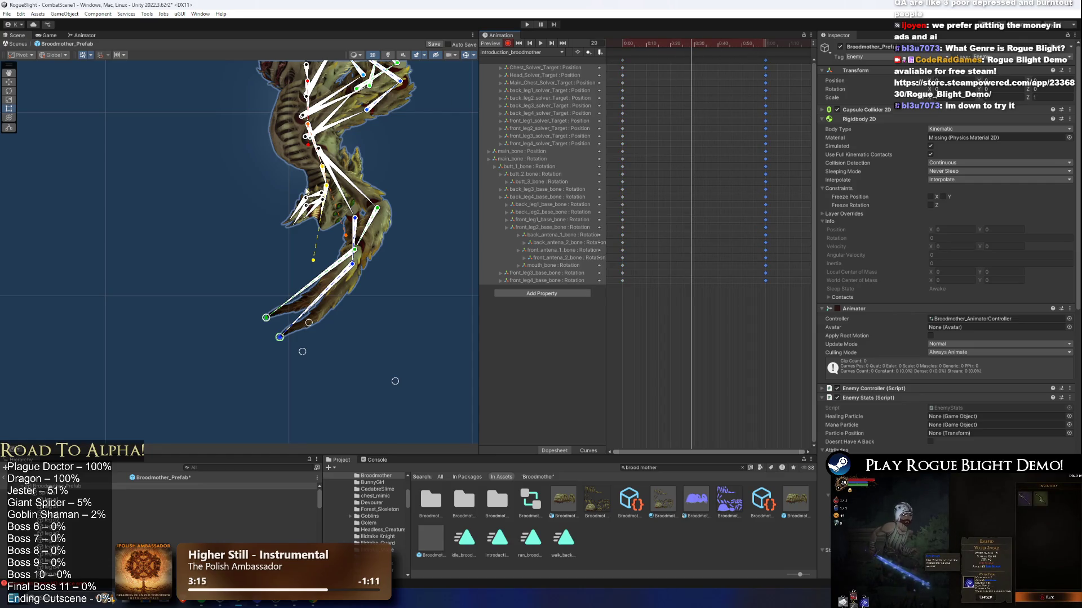
# Adjust the leg foot targets at frame 29, then preview the clip and select the lower head sprite.
pyautogui.moveTo(382, 397); pyautogui.dragTo(408, 395)
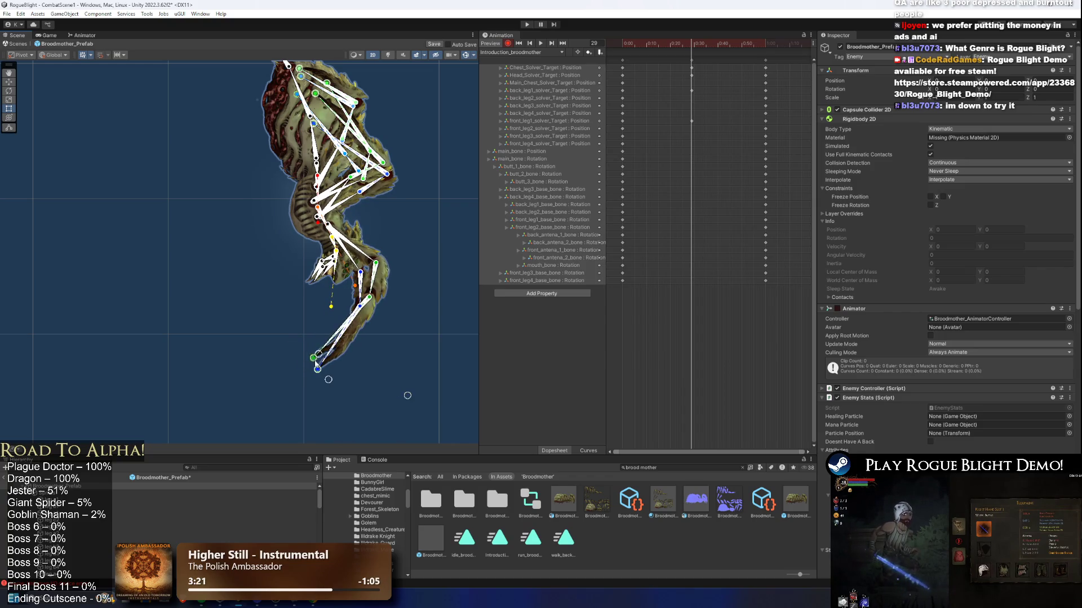
pyautogui.moveTo(316, 363); pyautogui.dragTo(319, 366)
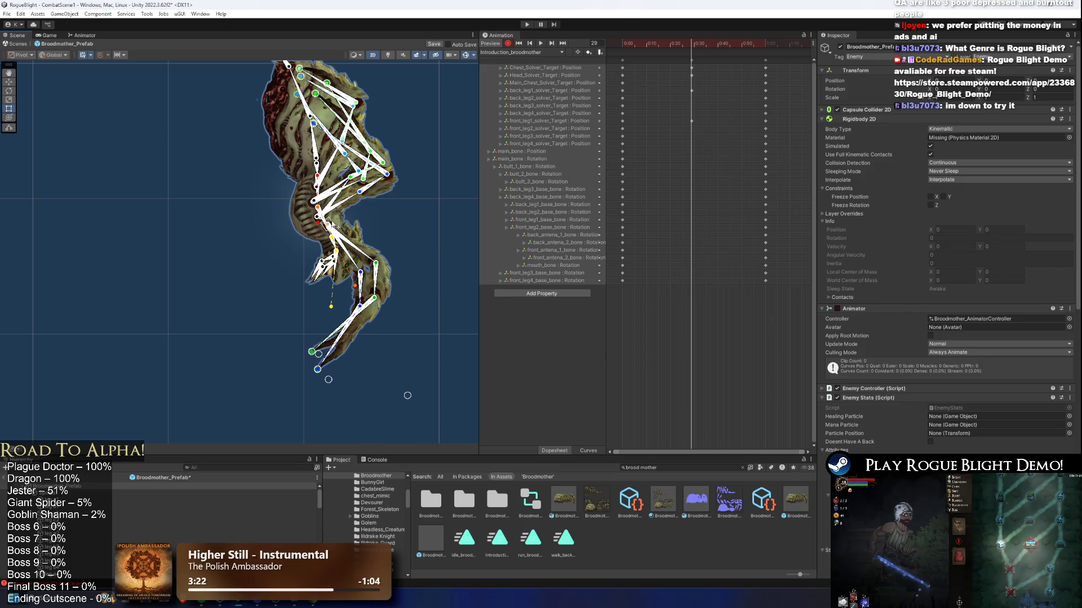
pyautogui.scroll(2, 353, 251)
pyautogui.click(356, 265)
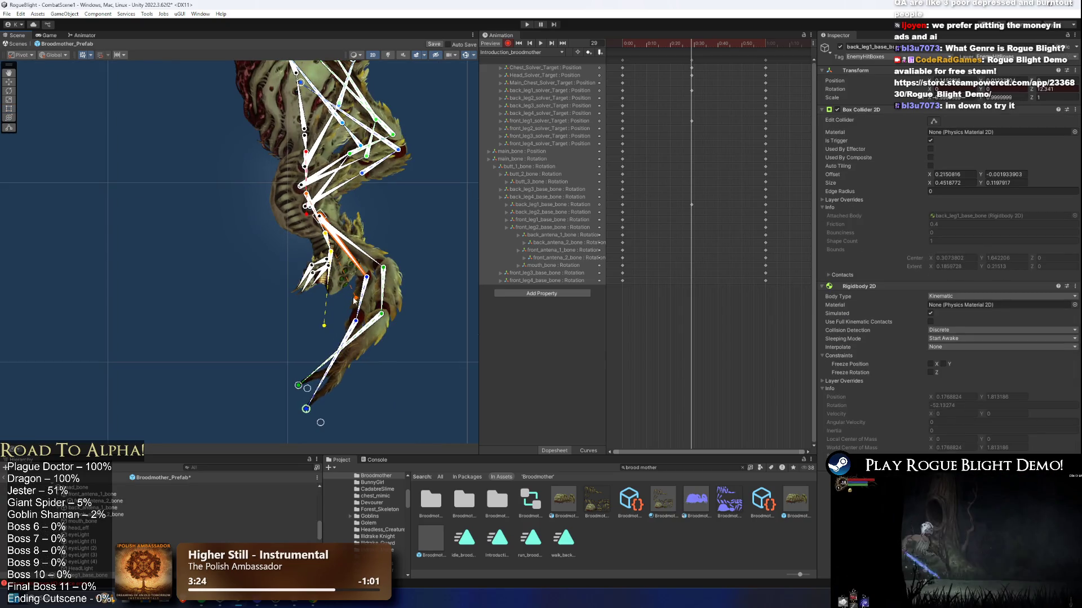
pyautogui.click(361, 254)
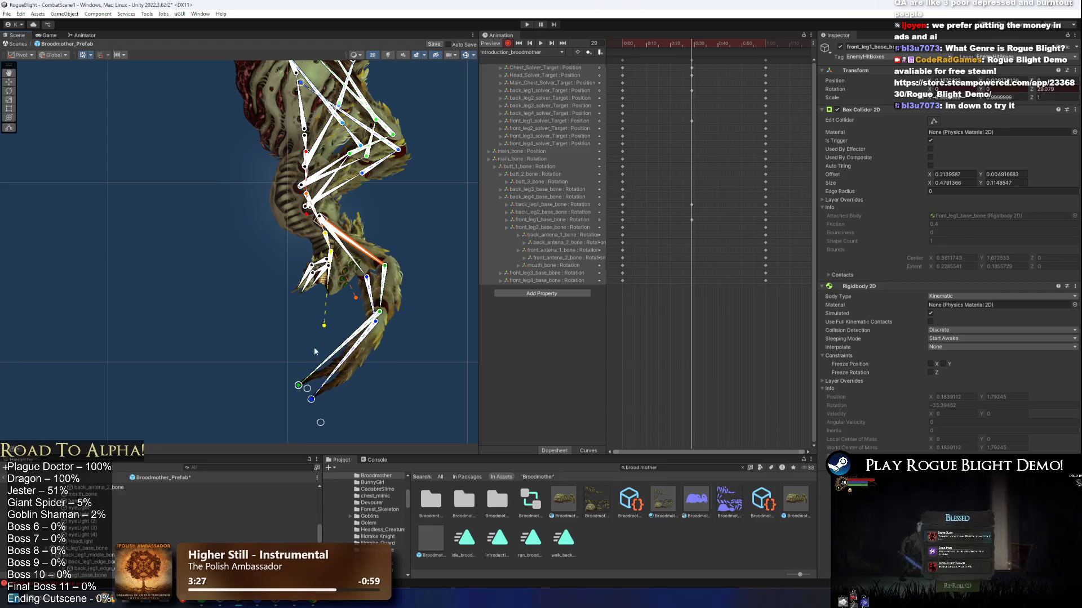
pyautogui.moveTo(299, 390); pyautogui.dragTo(304, 381)
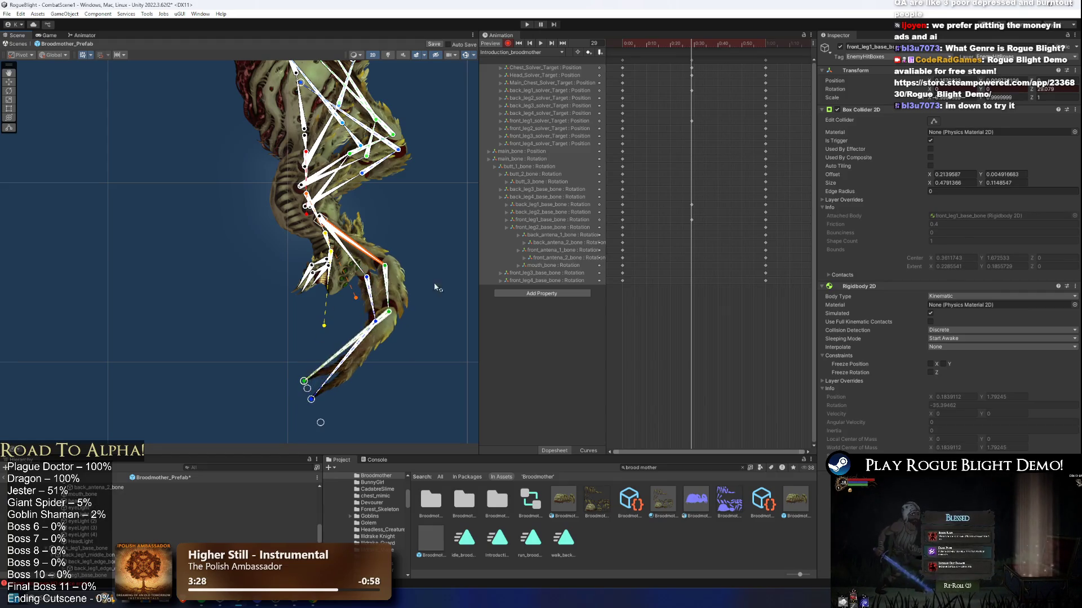
pyautogui.press('space')
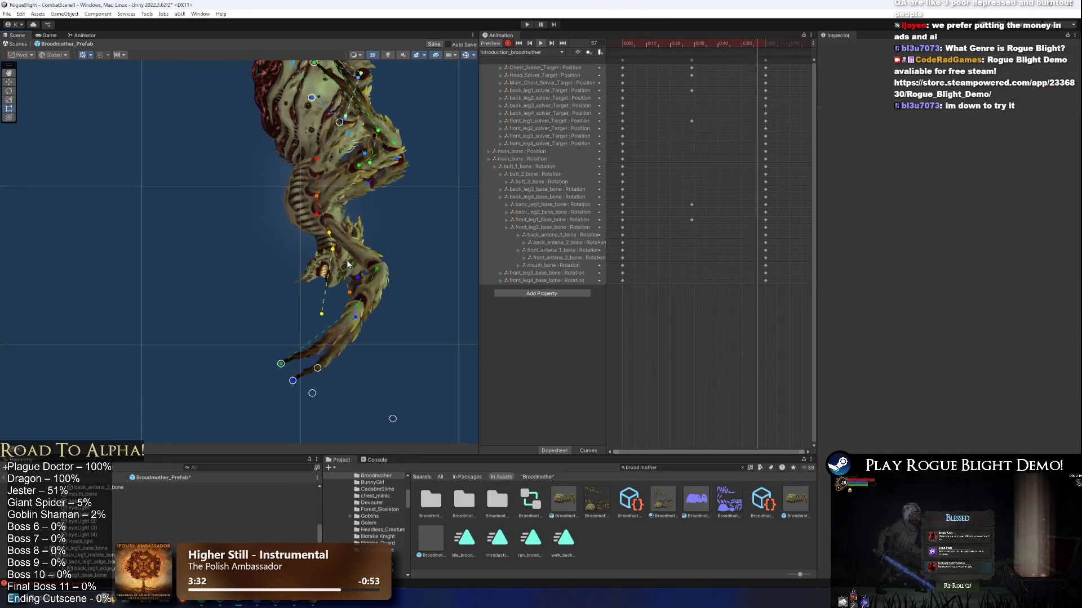
pyautogui.click(327, 271)
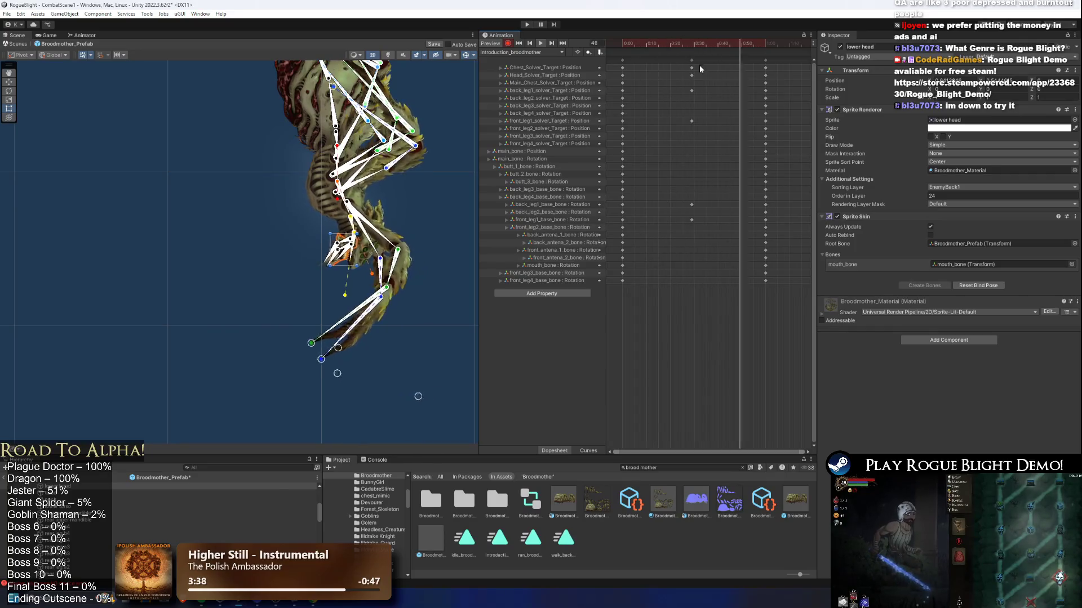
# Stagger the front_leg1 and back_leg1 solver and base bone keys to new times around 0:17–0:29.
pyautogui.moveTo(680, 140); pyautogui.dragTo(693, 90)
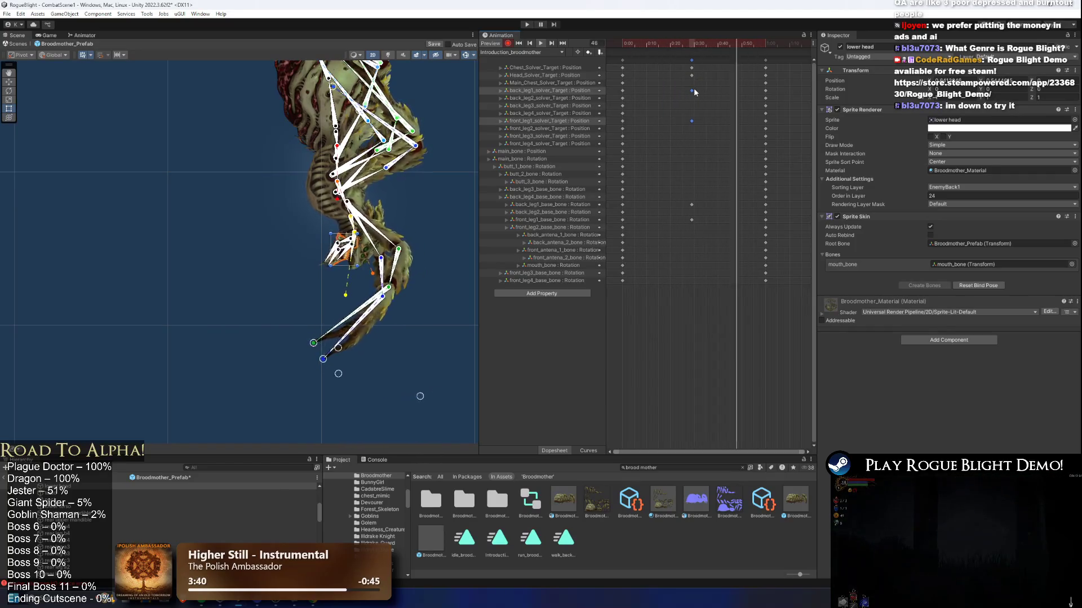
pyautogui.moveTo(691, 122); pyautogui.dragTo(704, 120)
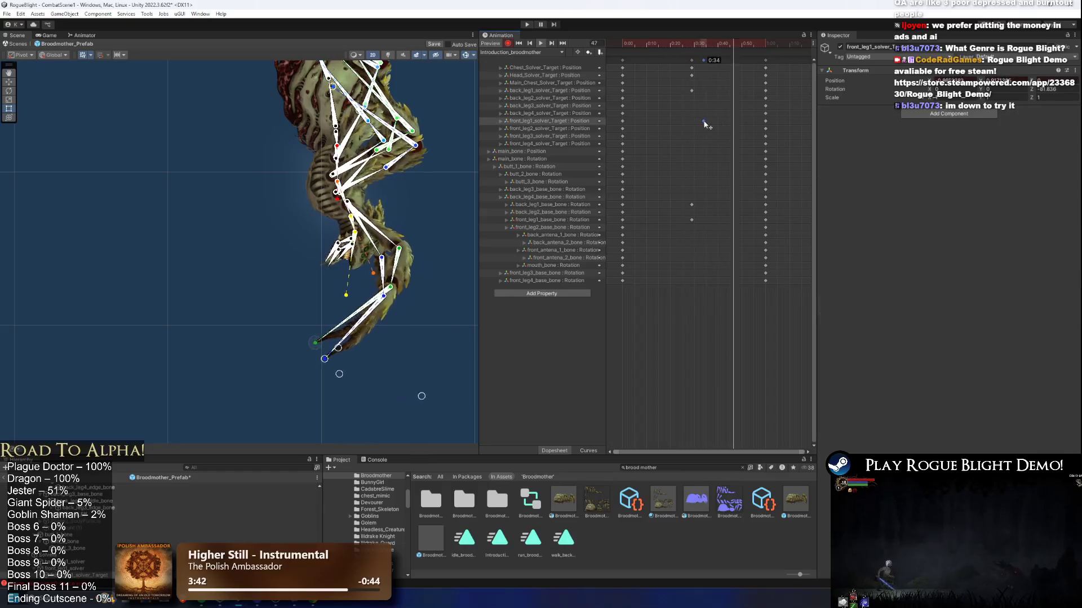
pyautogui.click(693, 205)
pyautogui.moveTo(693, 205)
pyautogui.mouseDown()
pyautogui.moveTo(703, 215)
pyautogui.moveTo(662, 220)
pyautogui.mouseUp()
pyautogui.moveTo(691, 90); pyautogui.dragTo(675, 95)
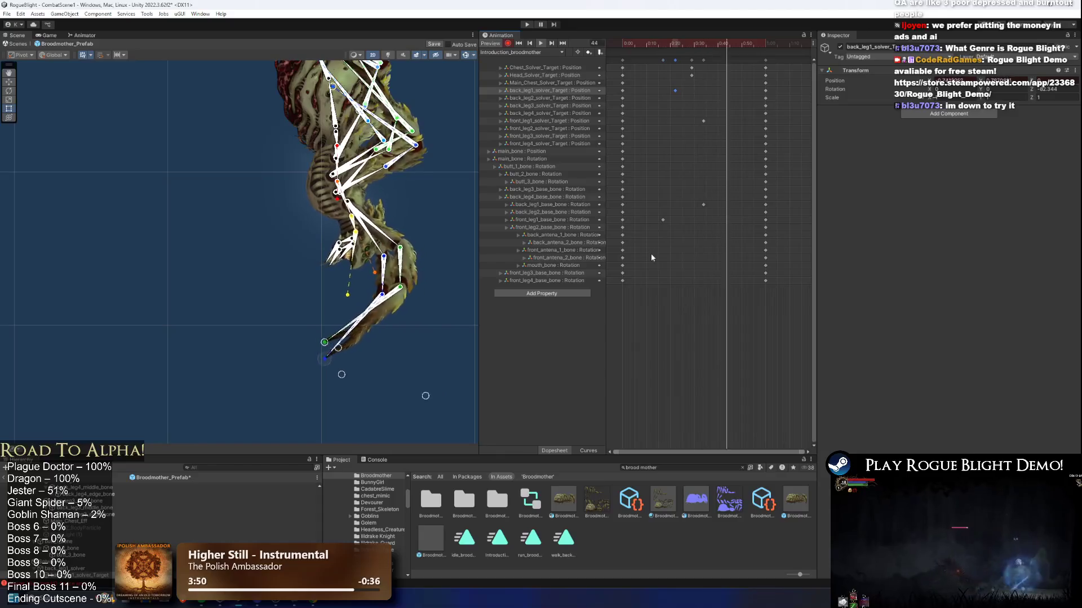
pyautogui.click(667, 225)
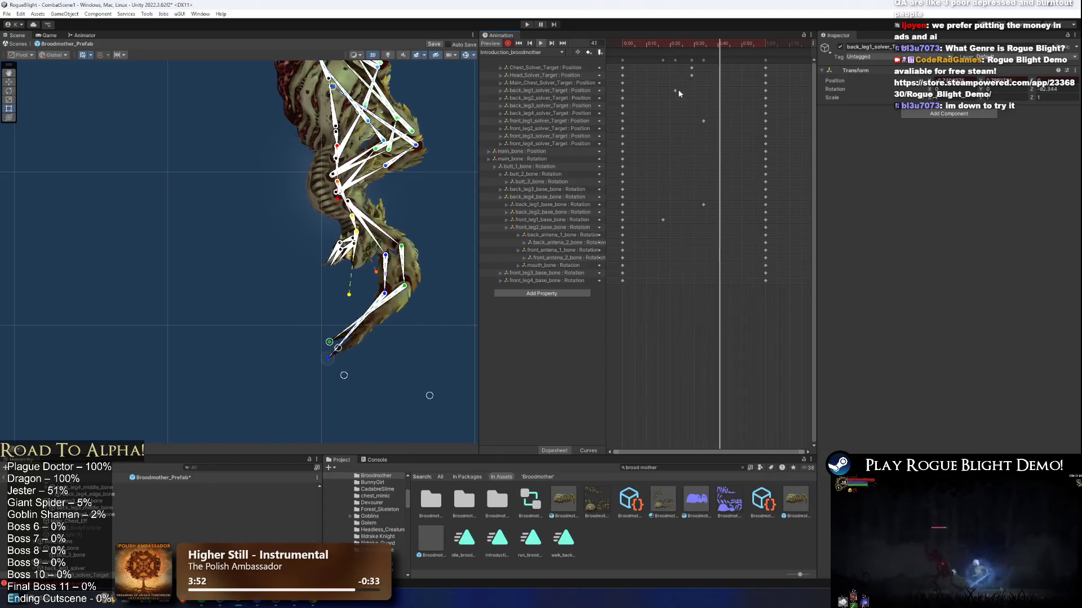
pyautogui.click(703, 122)
pyautogui.moveTo(704, 121)
pyautogui.mouseDown()
pyautogui.moveTo(661, 121)
pyautogui.moveTo(702, 93)
pyautogui.moveTo(669, 221)
pyautogui.mouseUp()
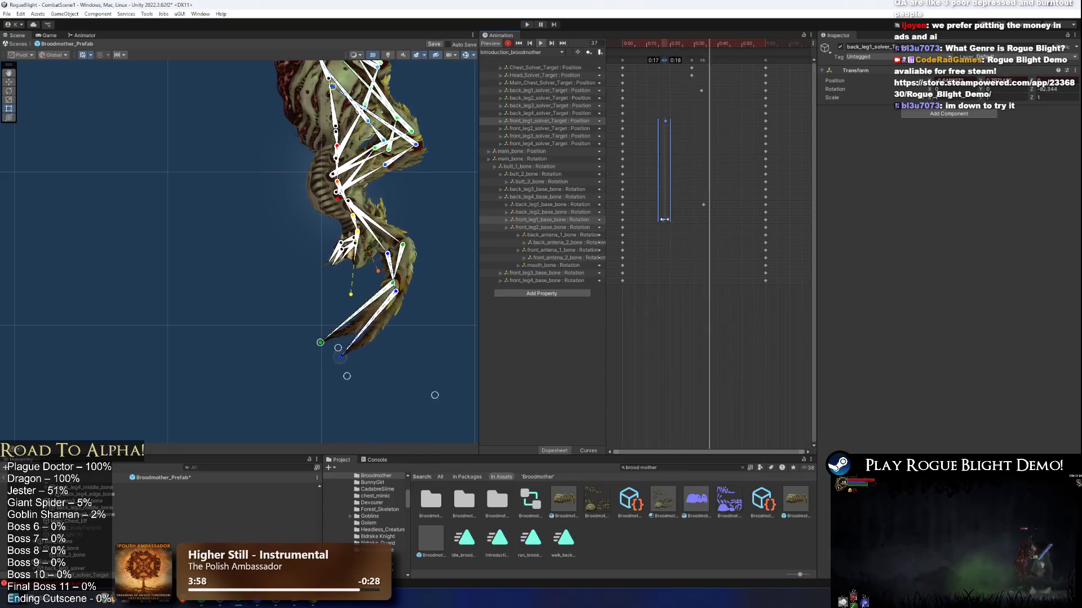
pyautogui.moveTo(713, 87); pyautogui.dragTo(694, 211)
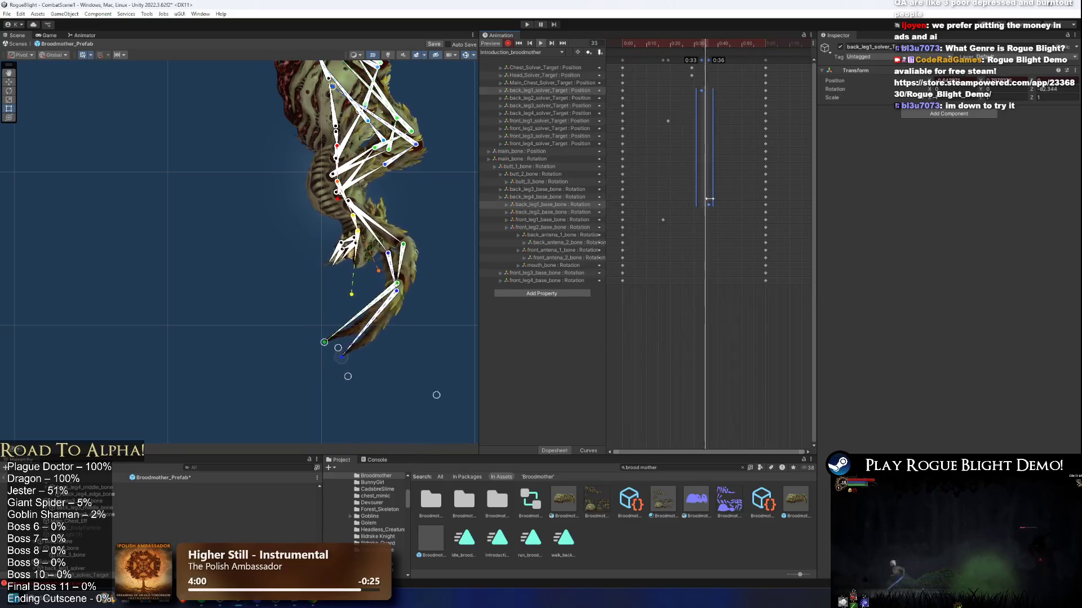
pyautogui.click(707, 91)
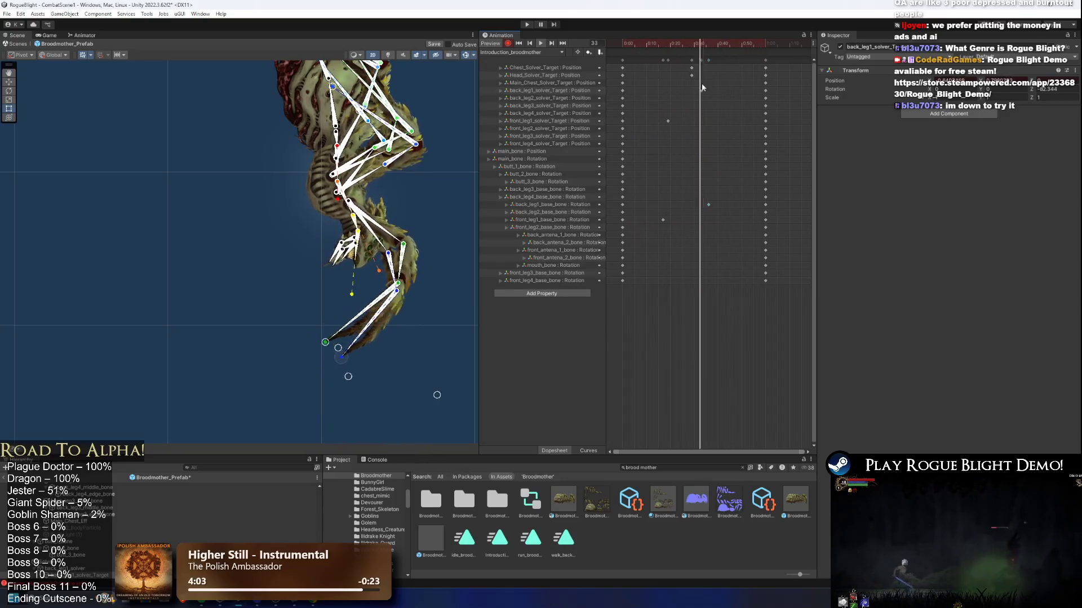
pyautogui.moveTo(677, 110)
pyautogui.mouseDown()
pyautogui.moveTo(659, 225)
pyautogui.moveTo(678, 222)
pyautogui.mouseUp()
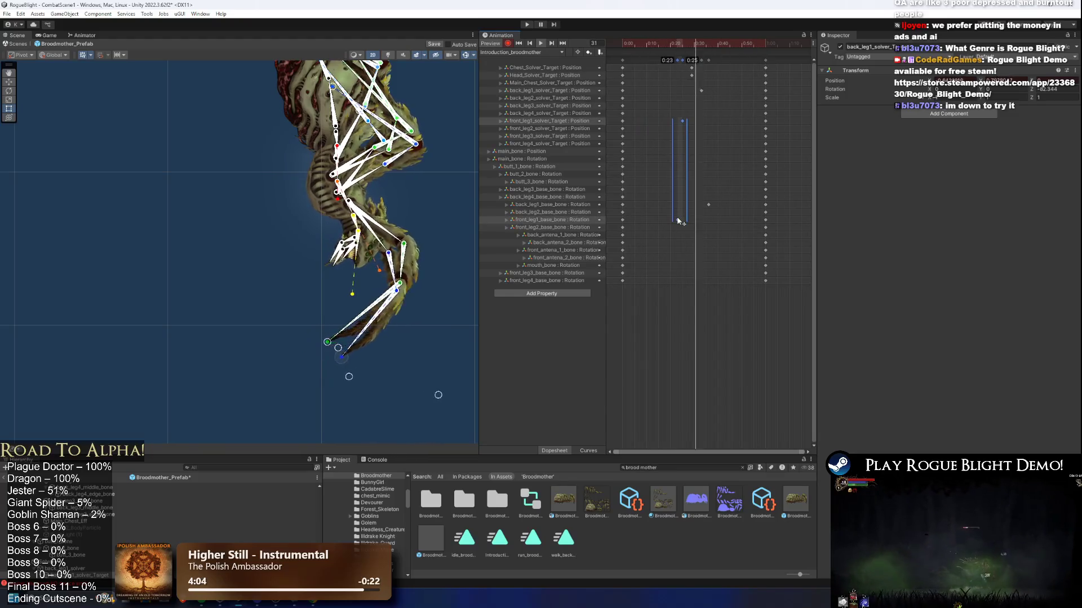
# Select all keys in Introduction_broodmother and stretch them to make the intro play longer.
pyautogui.scroll(-3, 701, 214)
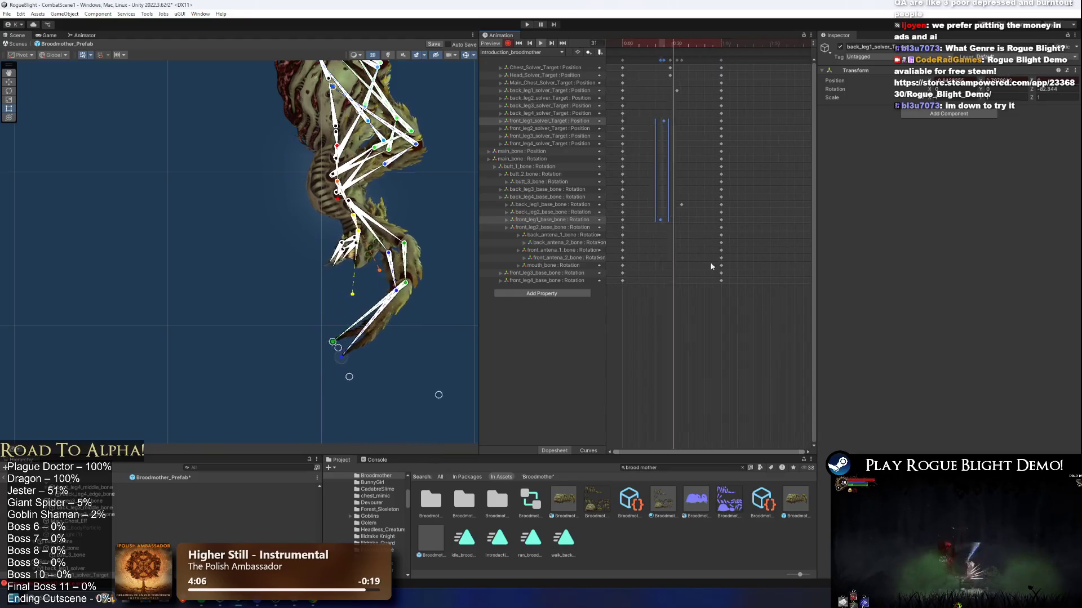
pyautogui.scroll(-3, 721, 250)
pyautogui.moveTo(755, 307); pyautogui.dragTo(576, 4)
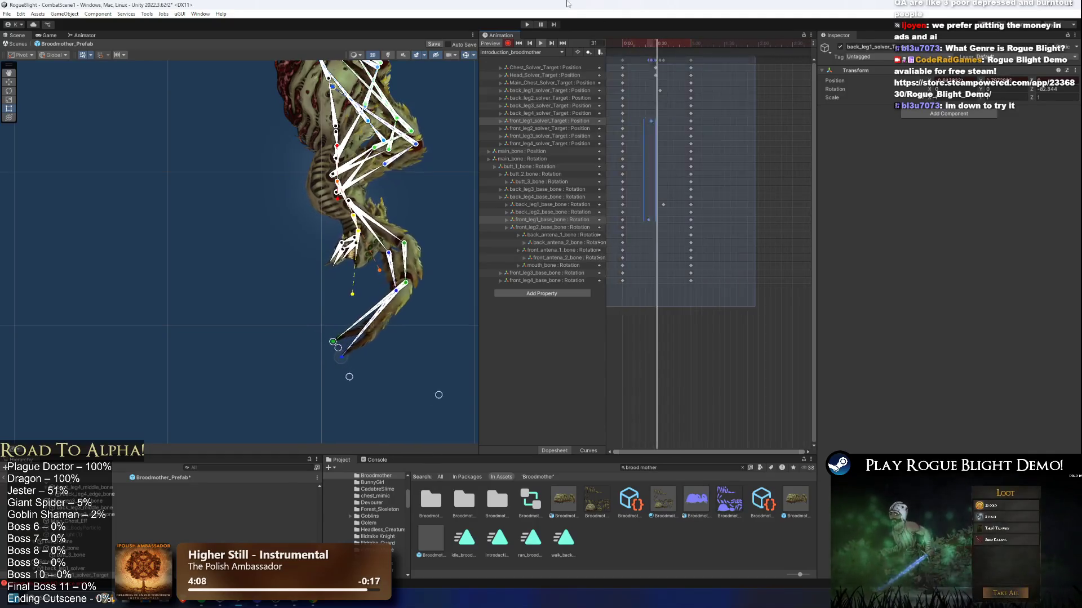
pyautogui.moveTo(698, 116); pyautogui.dragTo(790, 117)
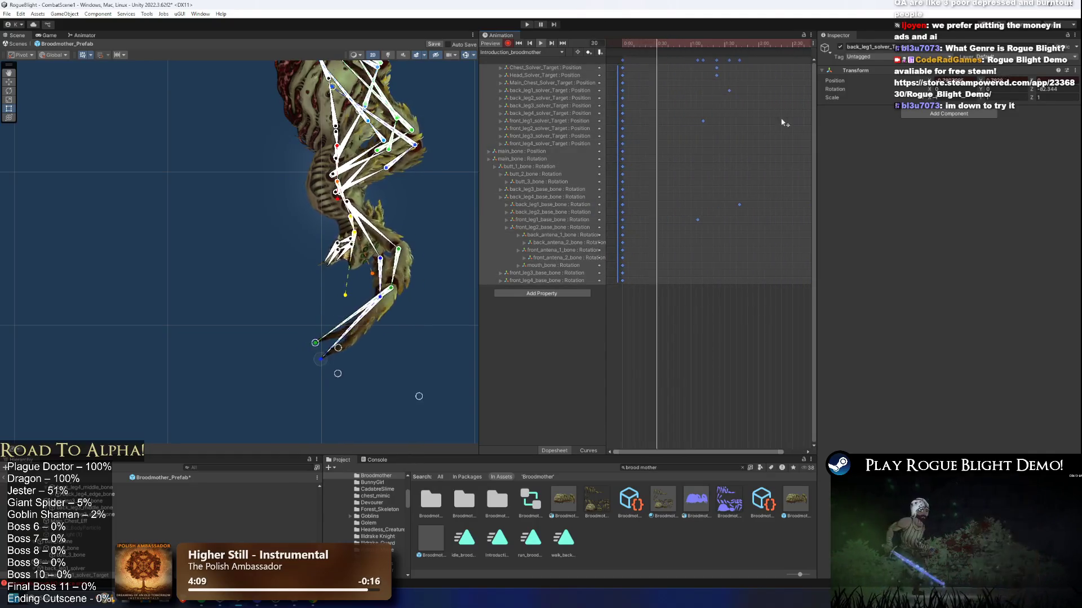
pyautogui.scroll(-2, 786, 135)
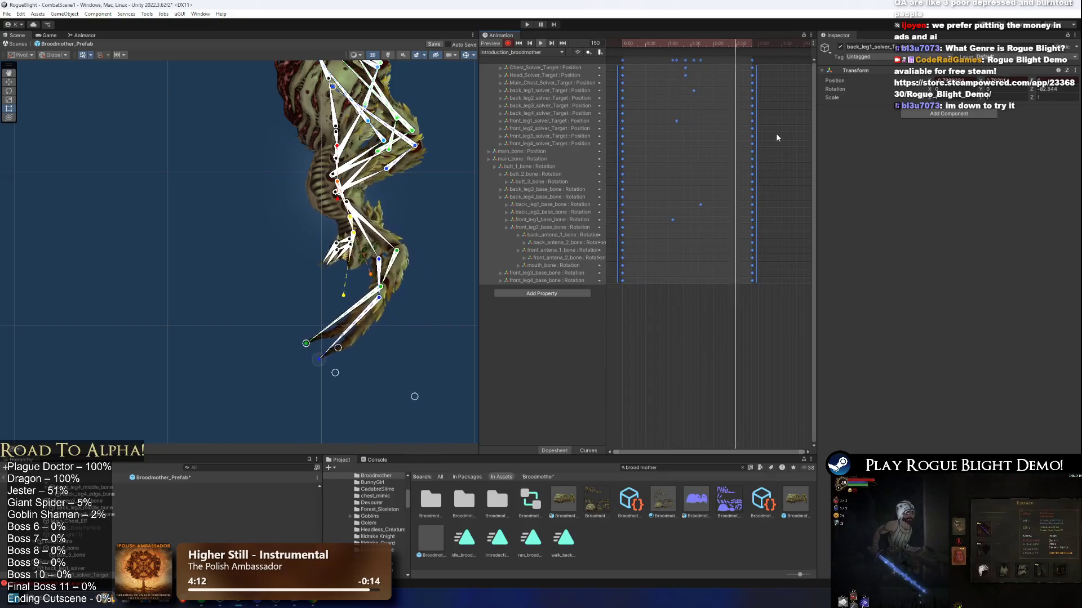
pyautogui.moveTo(756, 129); pyautogui.dragTo(790, 132)
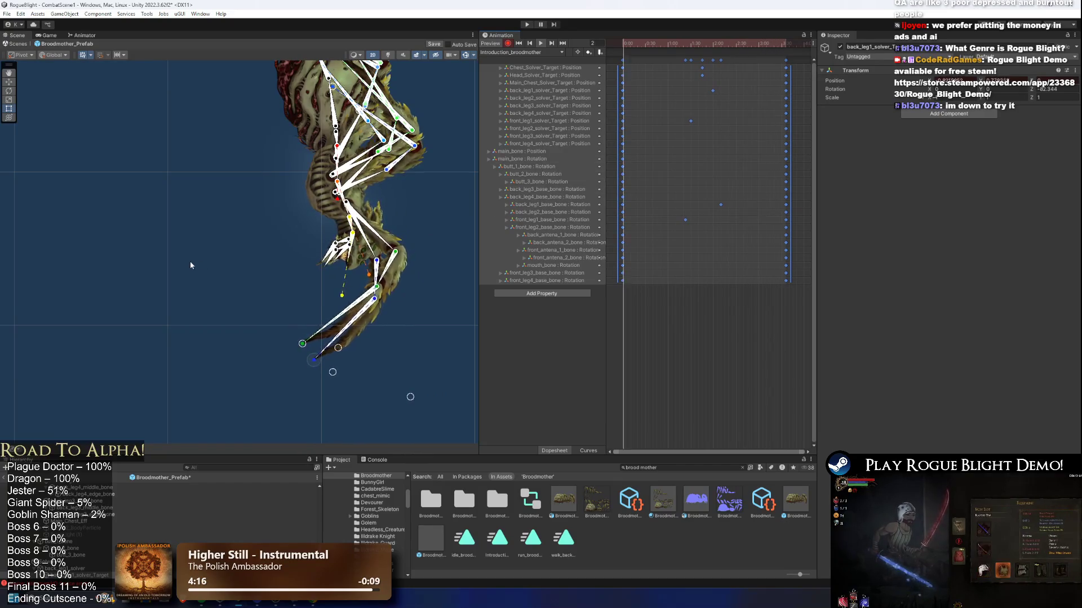
pyautogui.scroll(2, 305, 292)
pyautogui.click(285, 292)
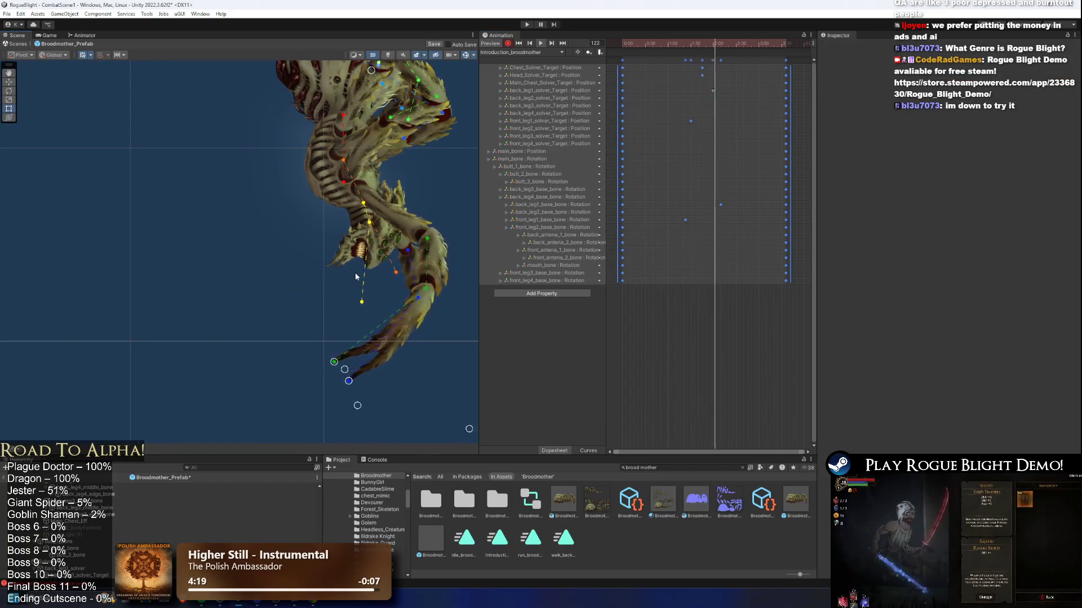
# Playtest the forest level up to the spider boss, ignoring the prefab warning, then reopen Broodmother_Prefab.
pyautogui.click(527, 24)
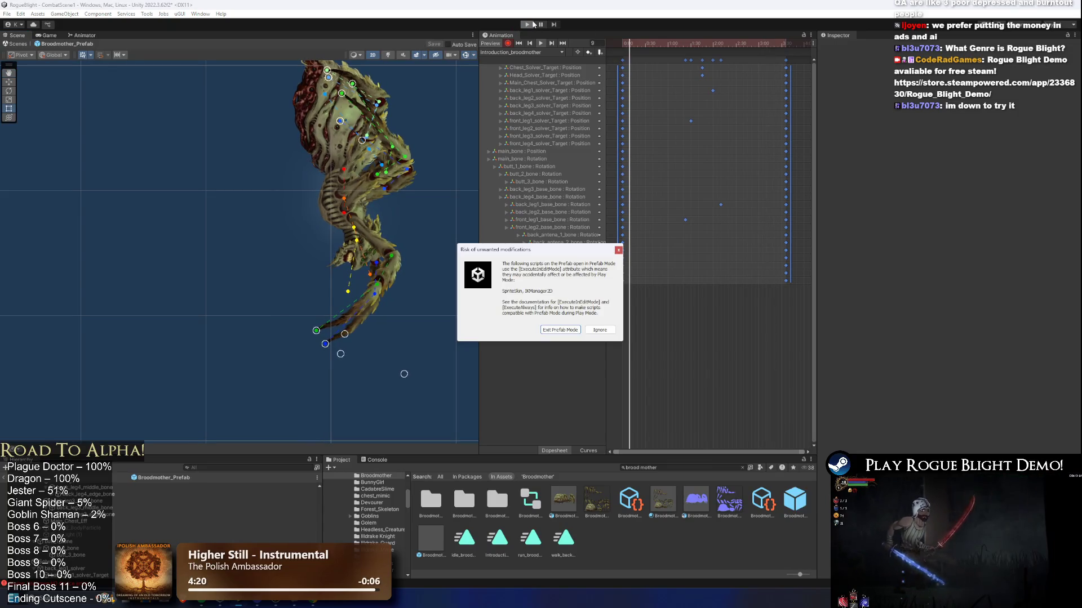
pyautogui.press('Return')
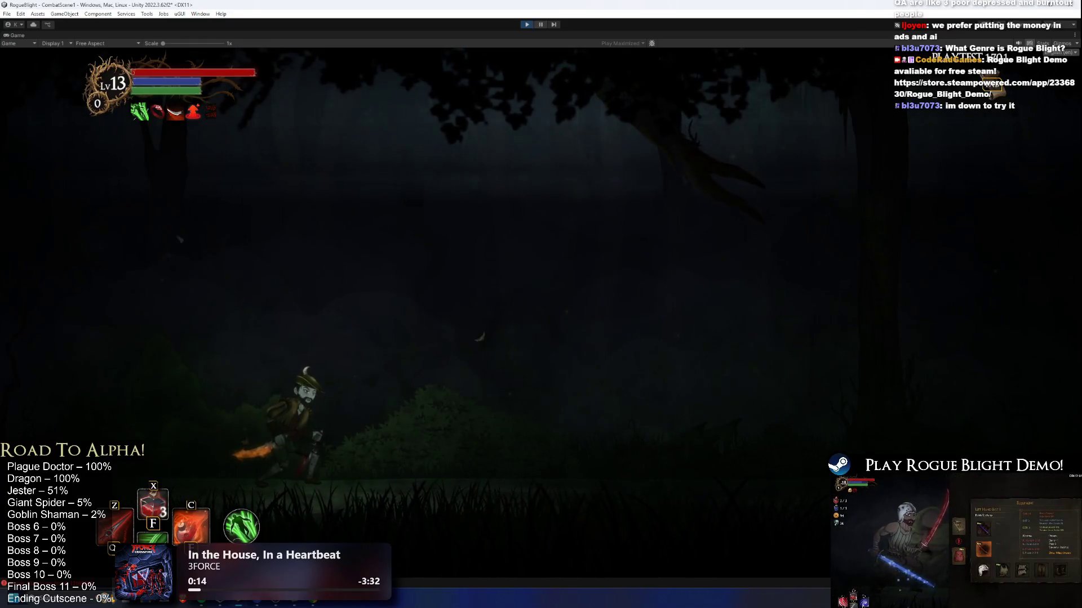
pyautogui.press('d')
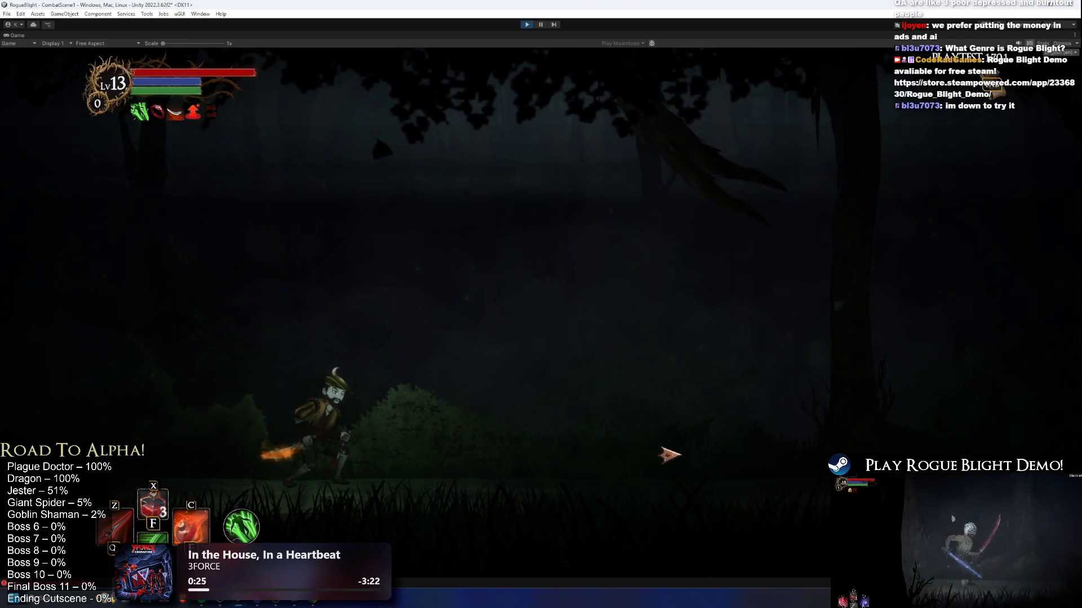
pyautogui.press('Right')
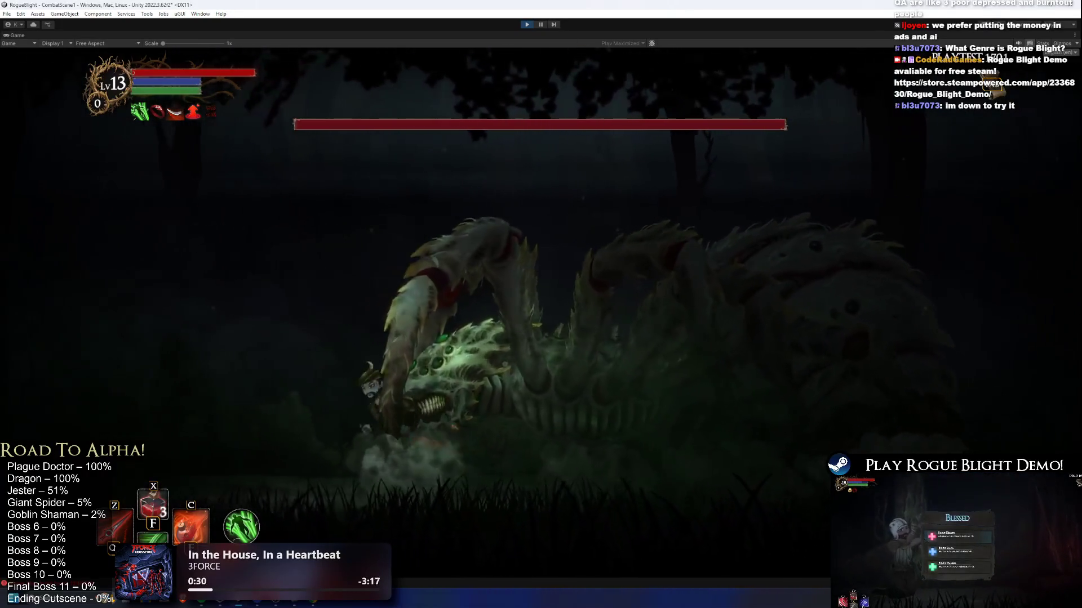
pyautogui.hotkey('ctrl', 'p')
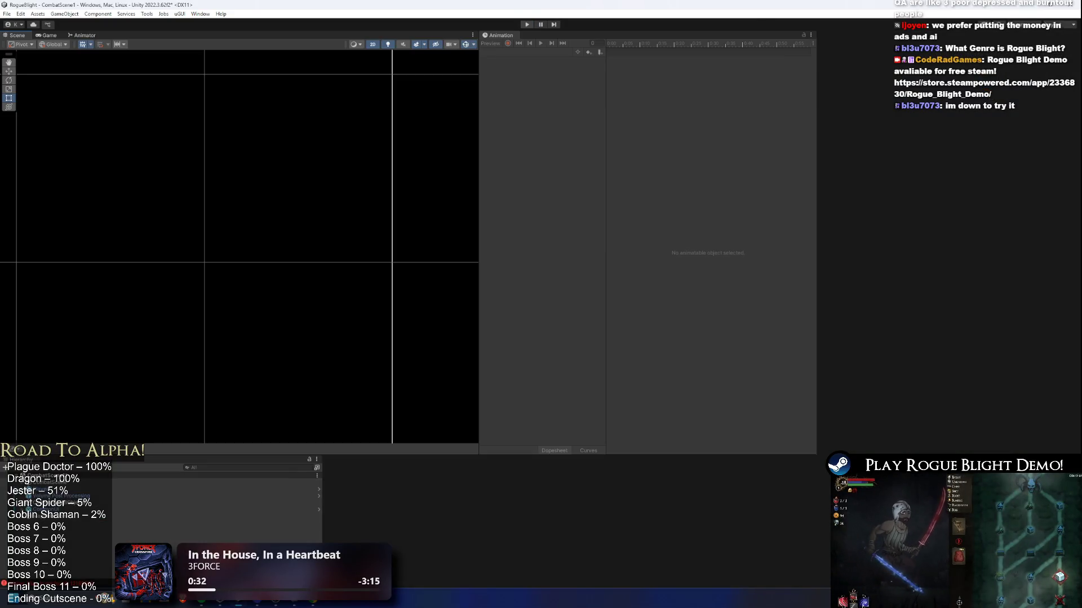
pyautogui.click(526, 24)
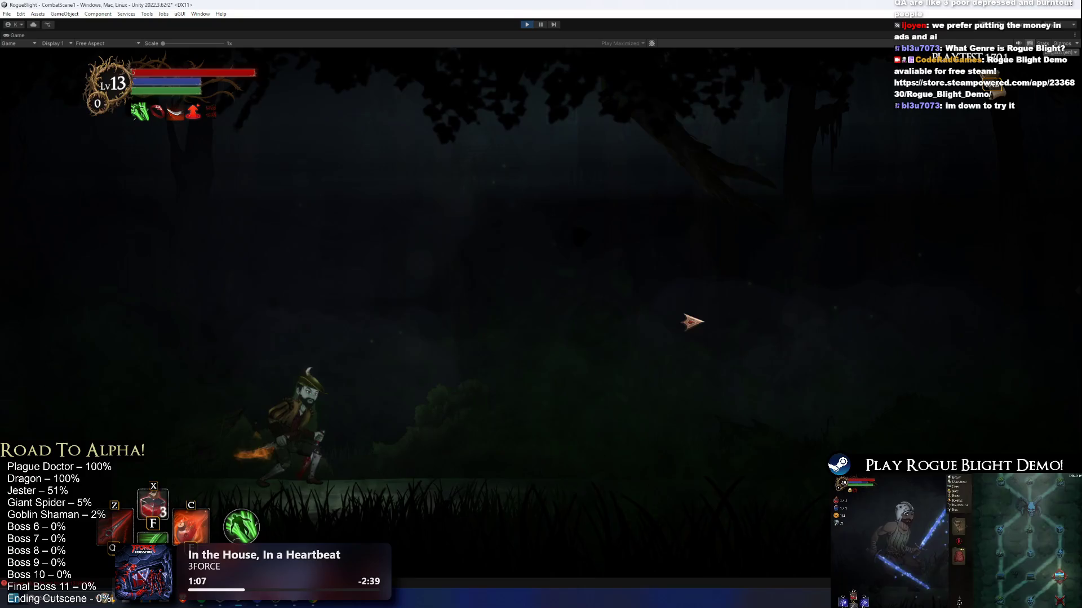
pyautogui.click(525, 24)
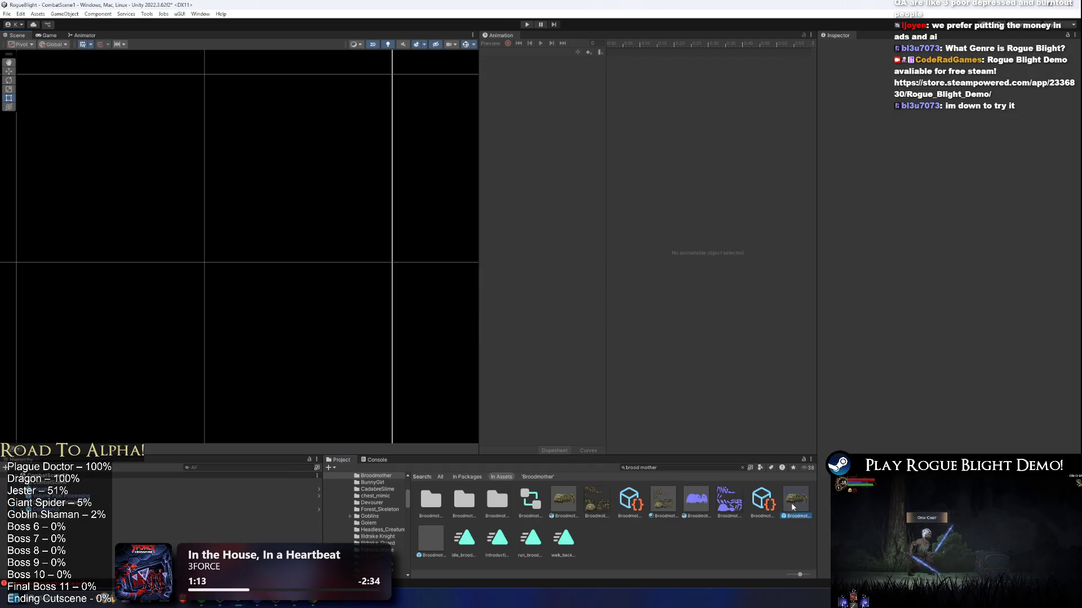
pyautogui.doubleClick(792, 508)
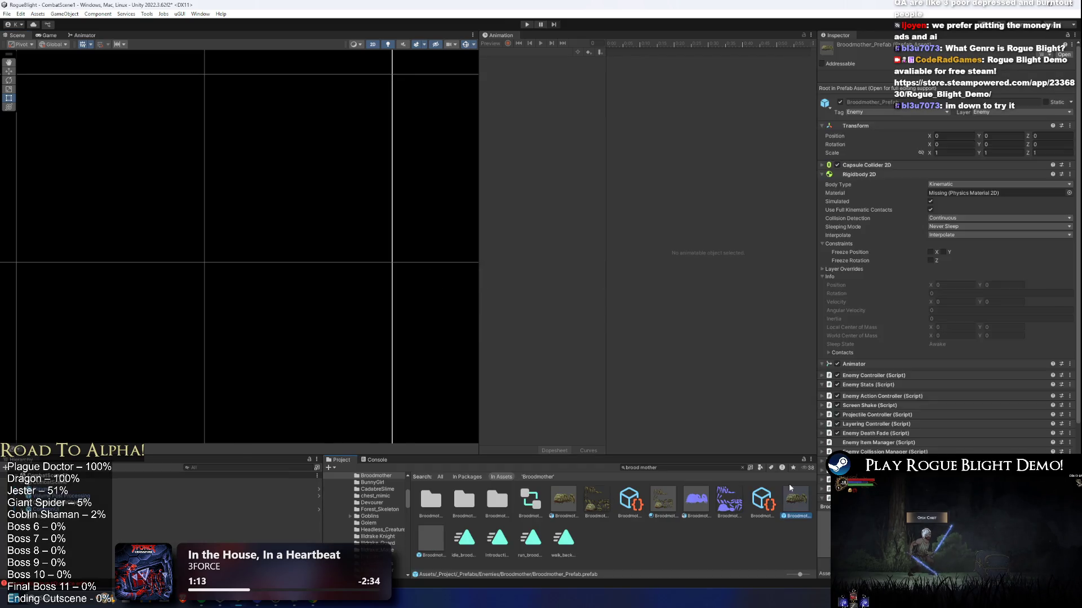
# Save a new clip as Introduction_cancel_broodmother.anim in _Project/_Animations/_Enemy/Broodmother.
pyautogui.click(541, 52)
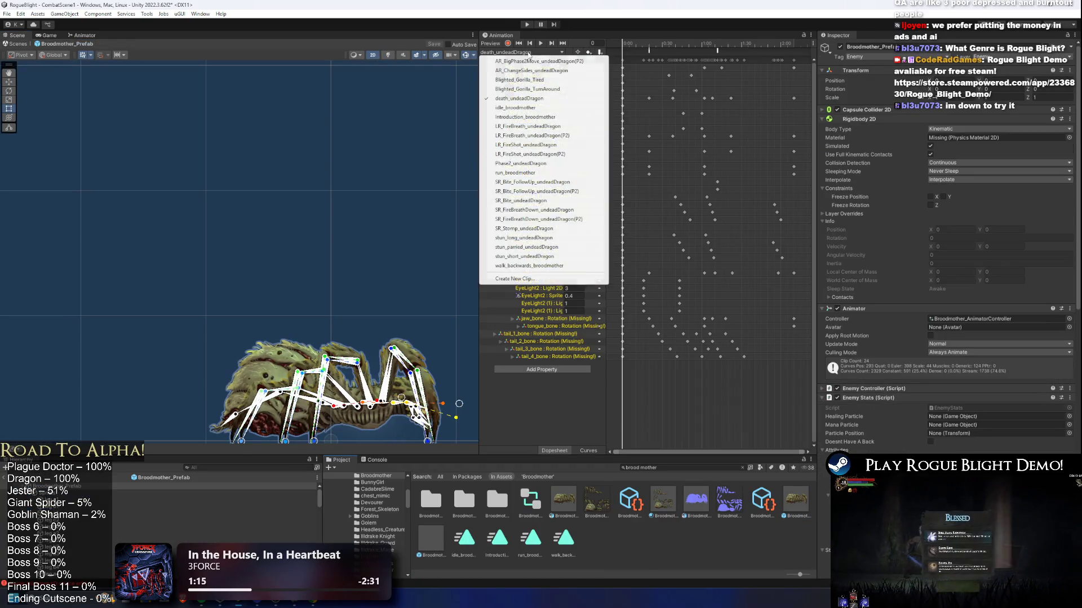
pyautogui.click(534, 284)
pyautogui.doubleClick(293, 215)
pyautogui.doubleClick(294, 218)
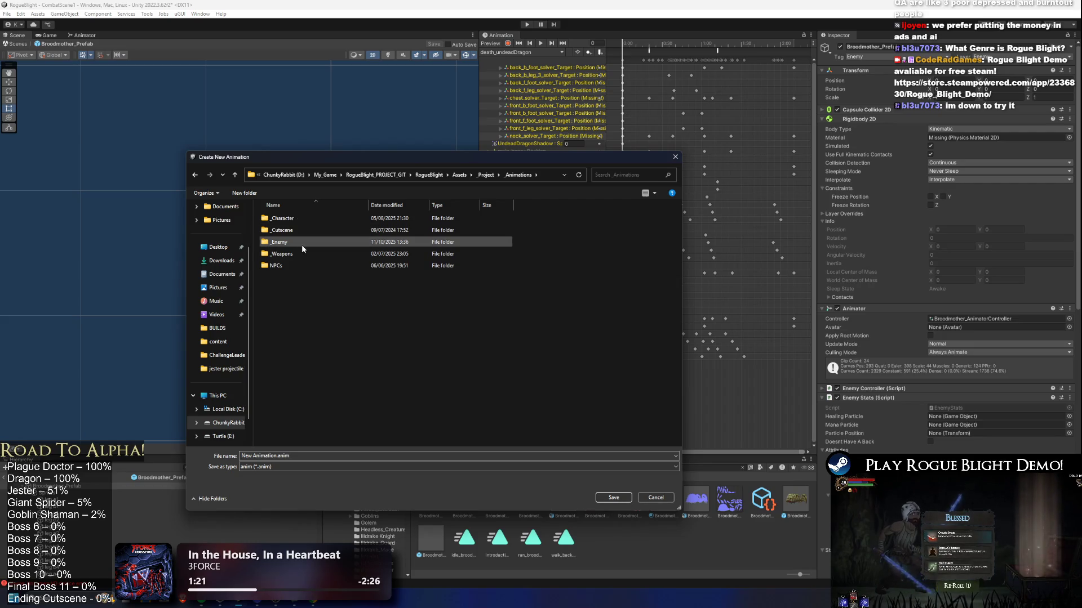
pyautogui.doubleClick(302, 242)
pyautogui.doubleClick(296, 242)
pyautogui.click(304, 230)
pyautogui.doubleClick(281, 456)
pyautogui.click(271, 455)
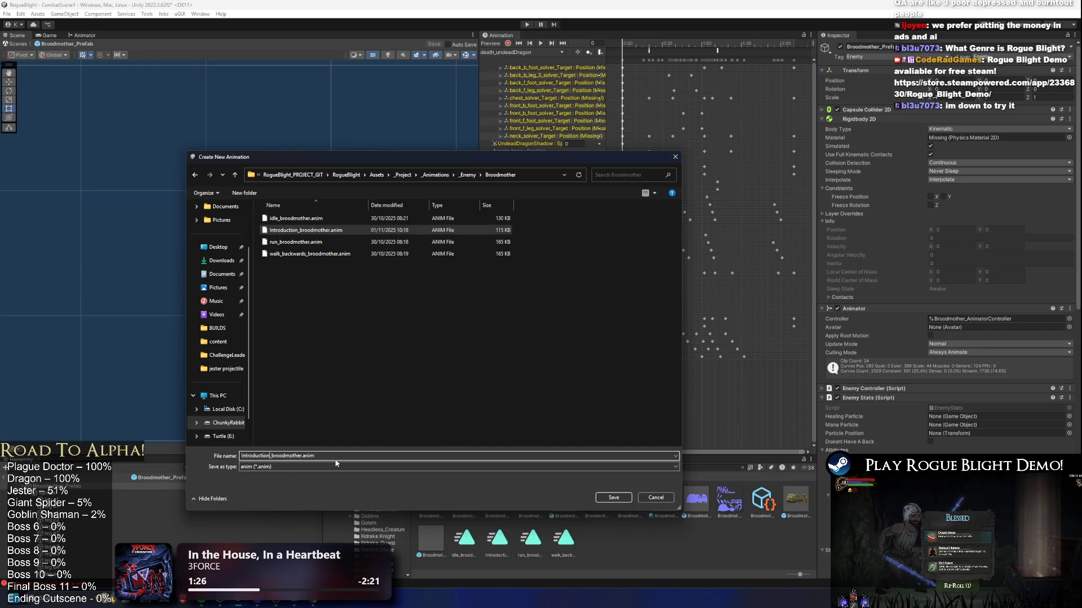
pyautogui.write('_cancel')
pyautogui.press('Return')
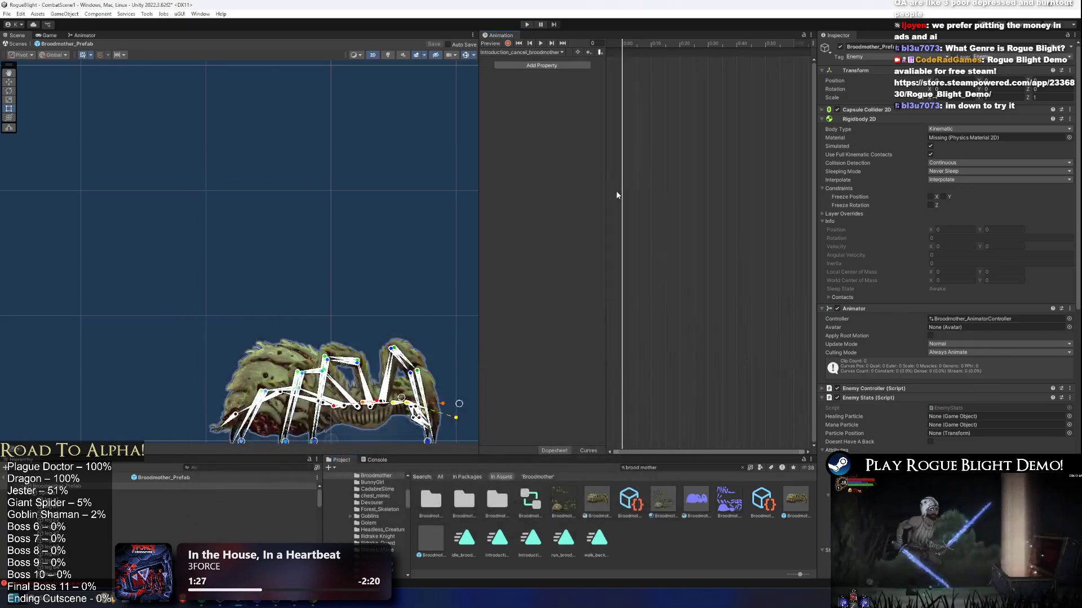
pyautogui.click(521, 51)
# Check the Introduction_broodmother and idle_broodmother clips, ending on Introduction_cancel_broodmother.
pyautogui.click(542, 116)
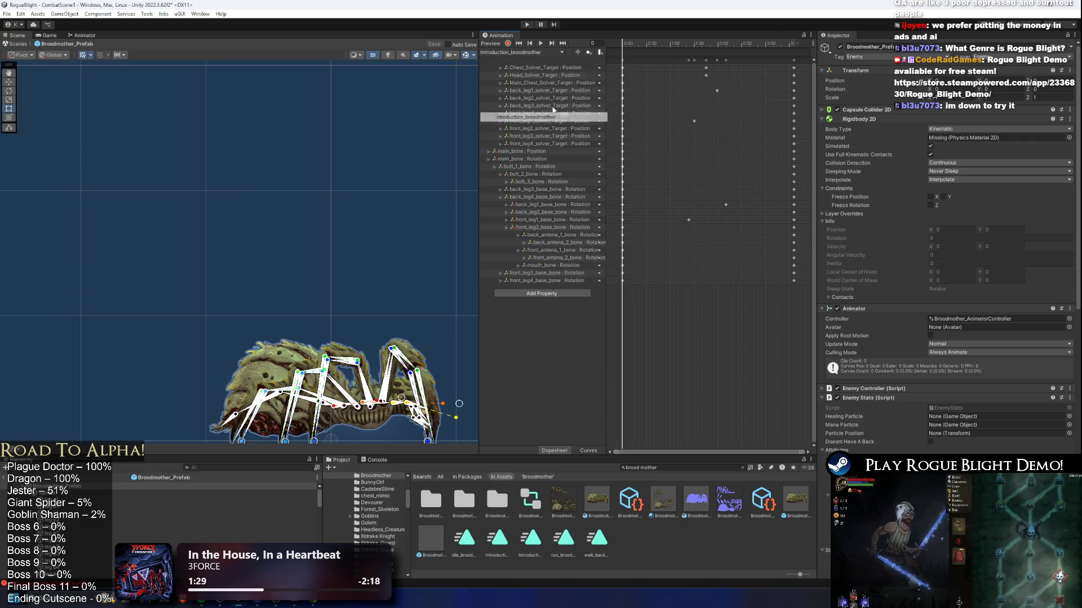
pyautogui.click(620, 59)
pyautogui.click(514, 52)
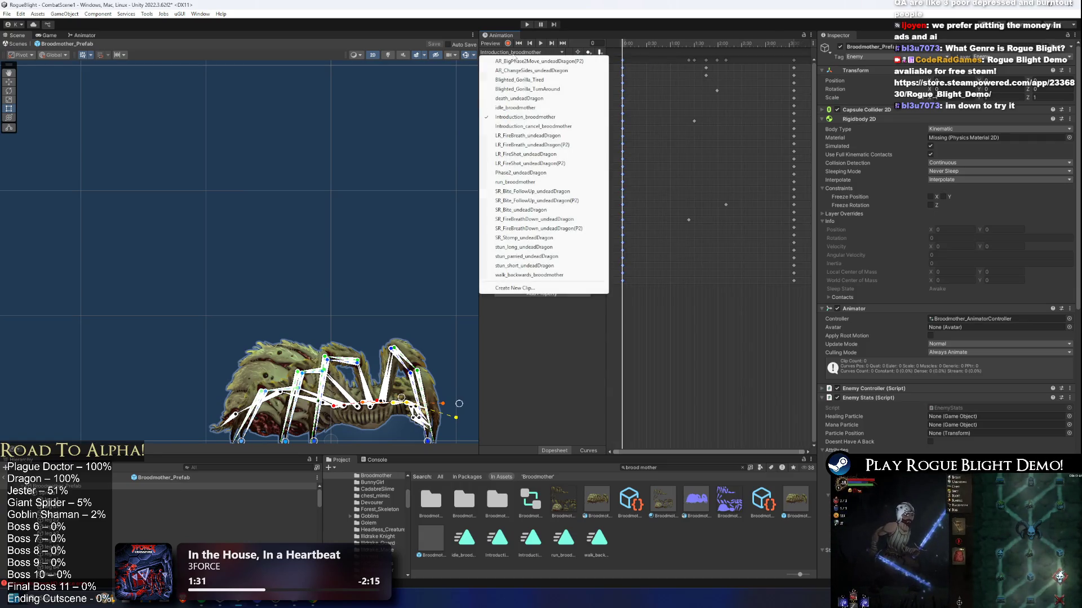
pyautogui.click(535, 126)
pyautogui.click(514, 53)
pyautogui.click(536, 108)
pyautogui.click(528, 52)
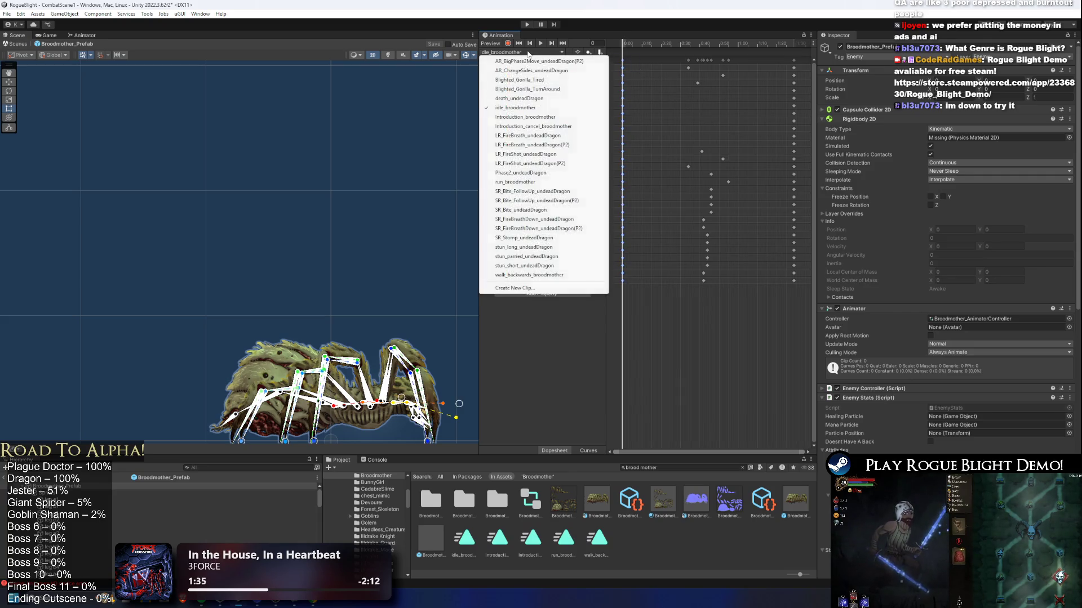
pyautogui.click(538, 126)
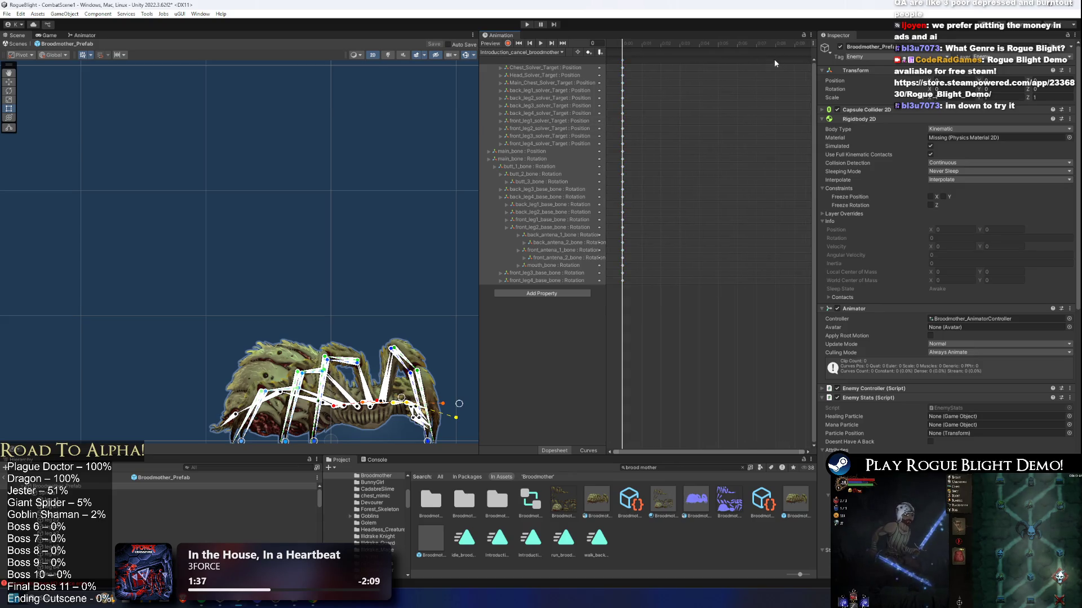
# Jump to frame 43 and play the Introduction_cancel_broodmother preview on the spider.
pyautogui.scroll(-5, 773, 63)
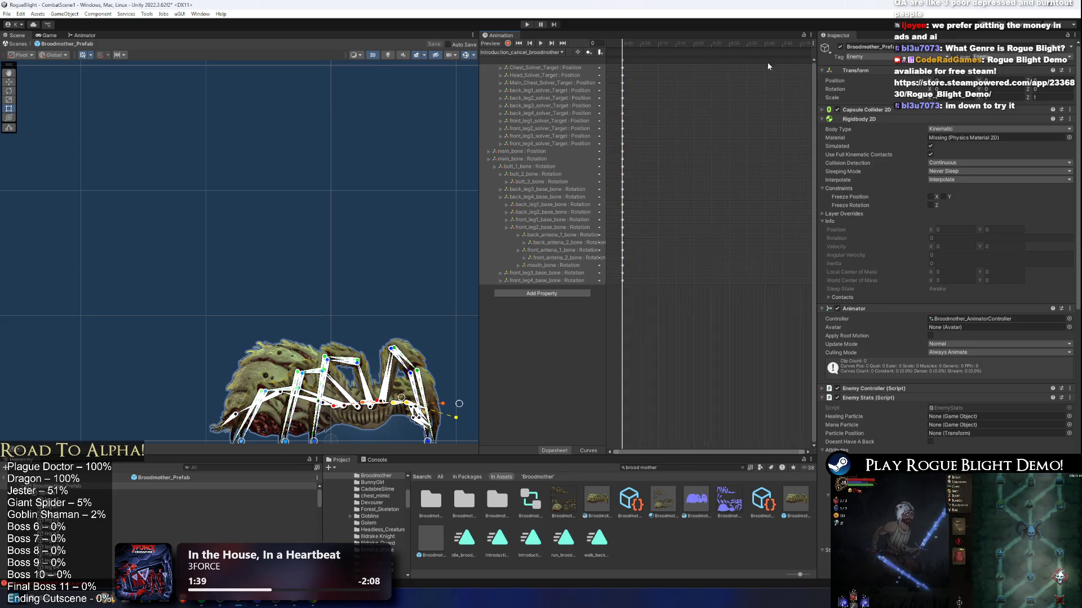
pyautogui.click(760, 45)
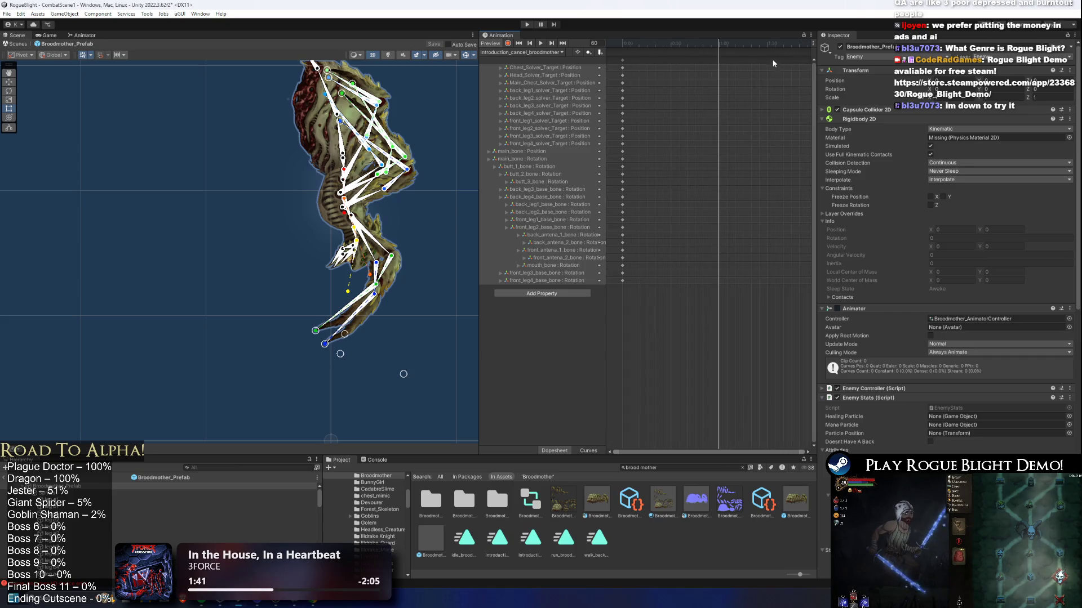
pyautogui.click(534, 53)
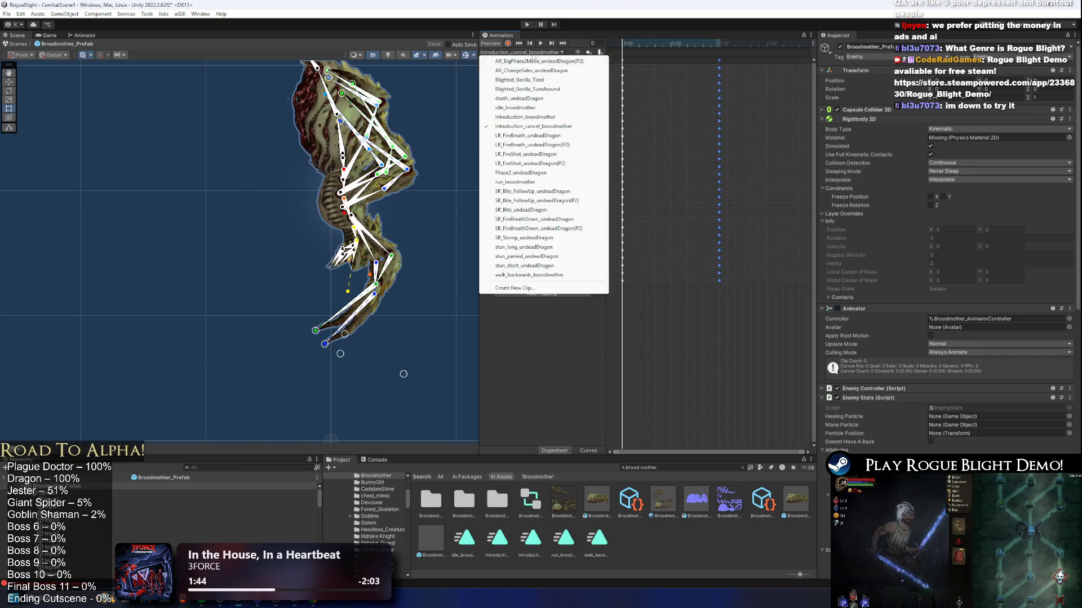
pyautogui.click(556, 52)
pyautogui.click(540, 44)
pyautogui.click(275, 98)
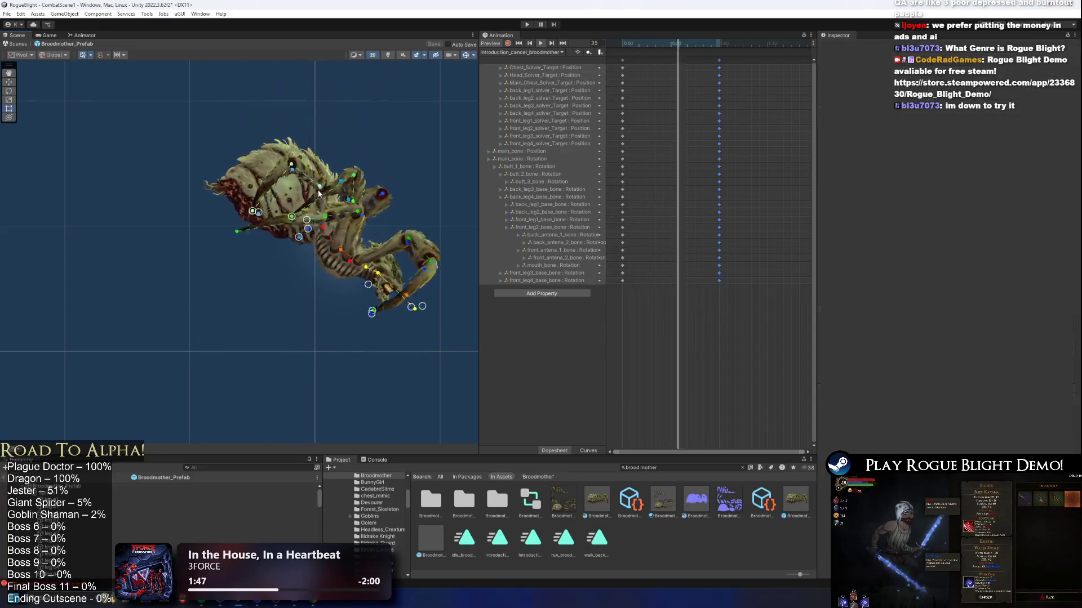
pyautogui.scroll(-2, 327, 178)
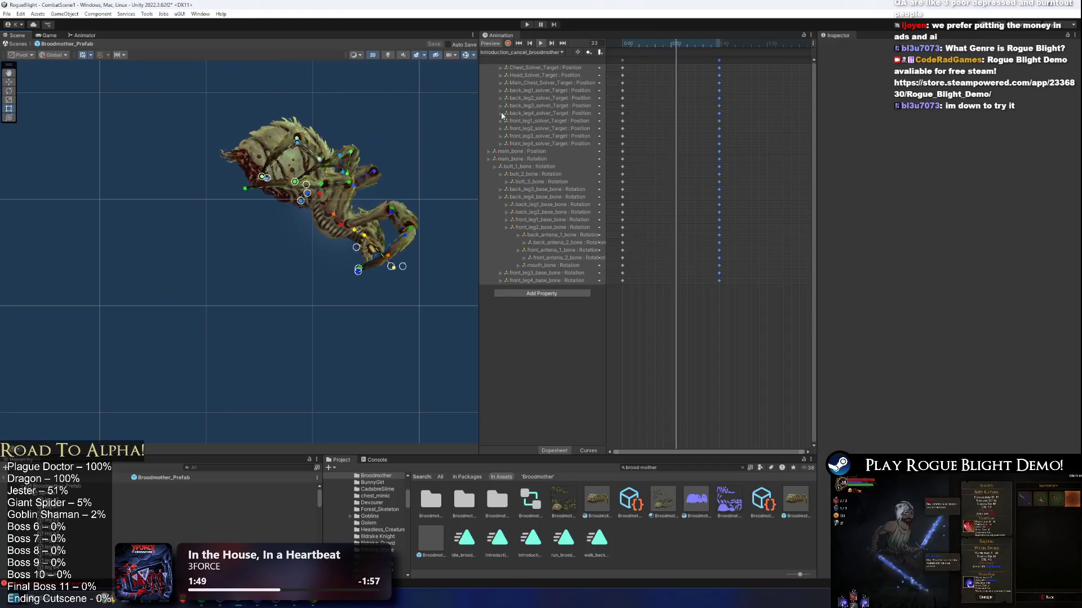
pyautogui.click(82, 35)
# Set Introduction_Continuation's Motion to Introduction_cancel_broodmother, save with Ctrl+S, and playtest the boss.
pyautogui.click(338, 237)
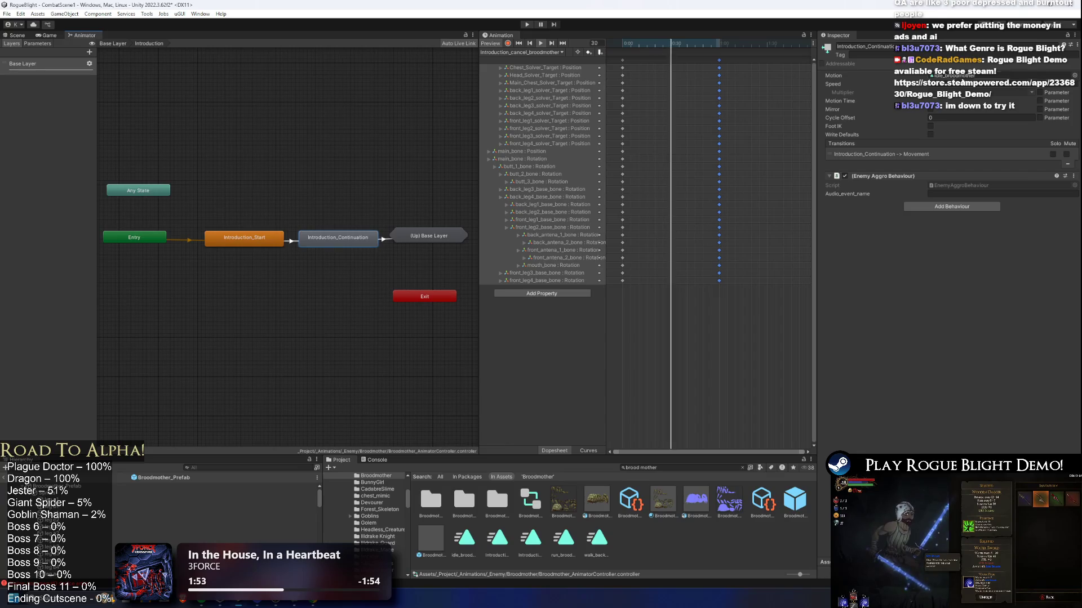
pyautogui.click(969, 75)
pyautogui.moveTo(529, 509); pyautogui.dragTo(969, 76)
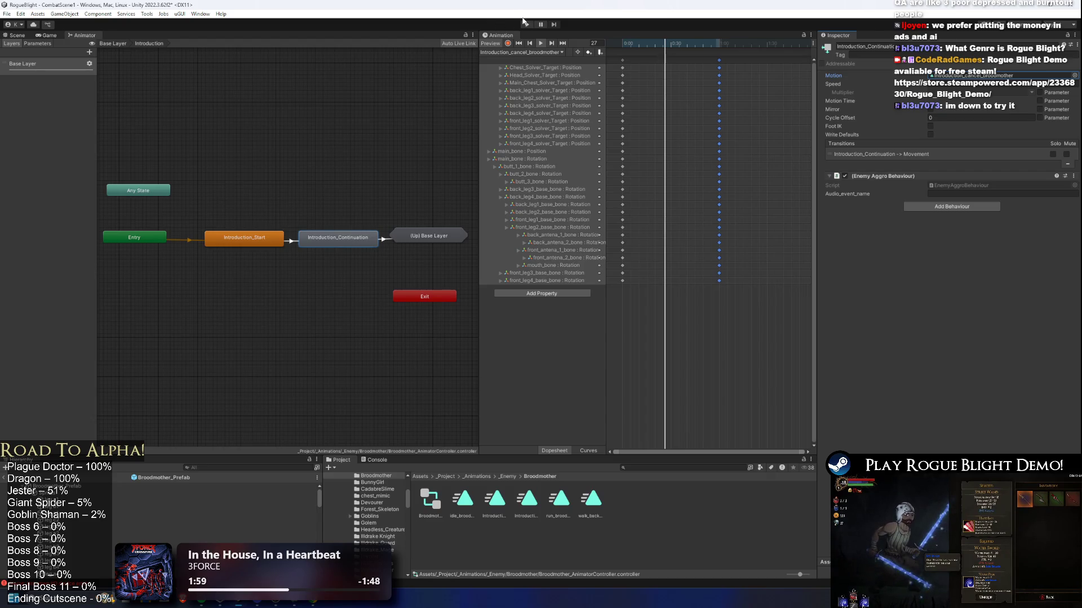
pyautogui.hotkey('ctrl', 's')
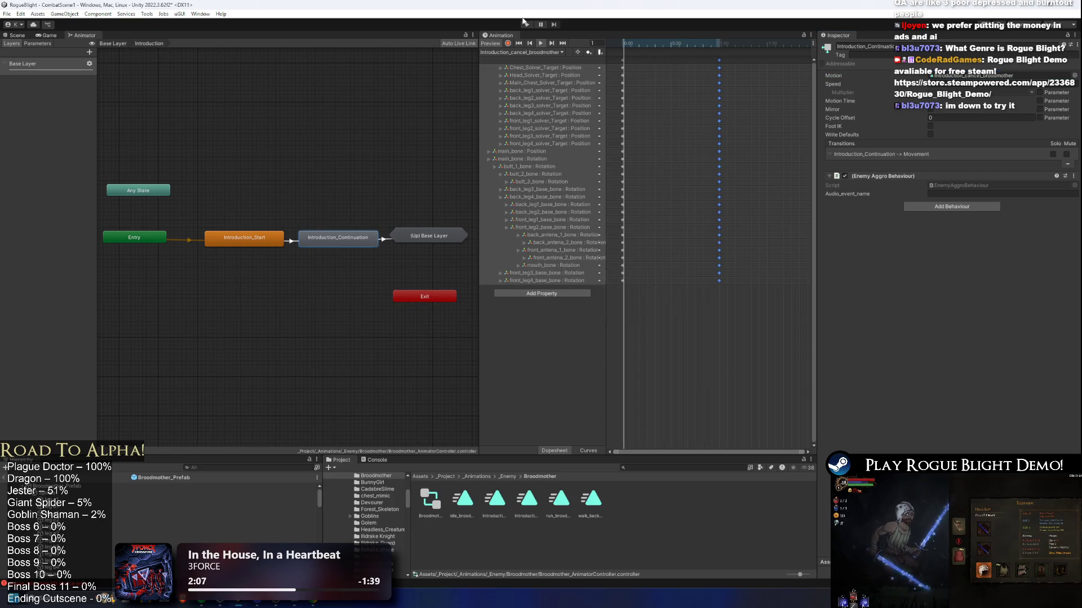
pyautogui.click(525, 24)
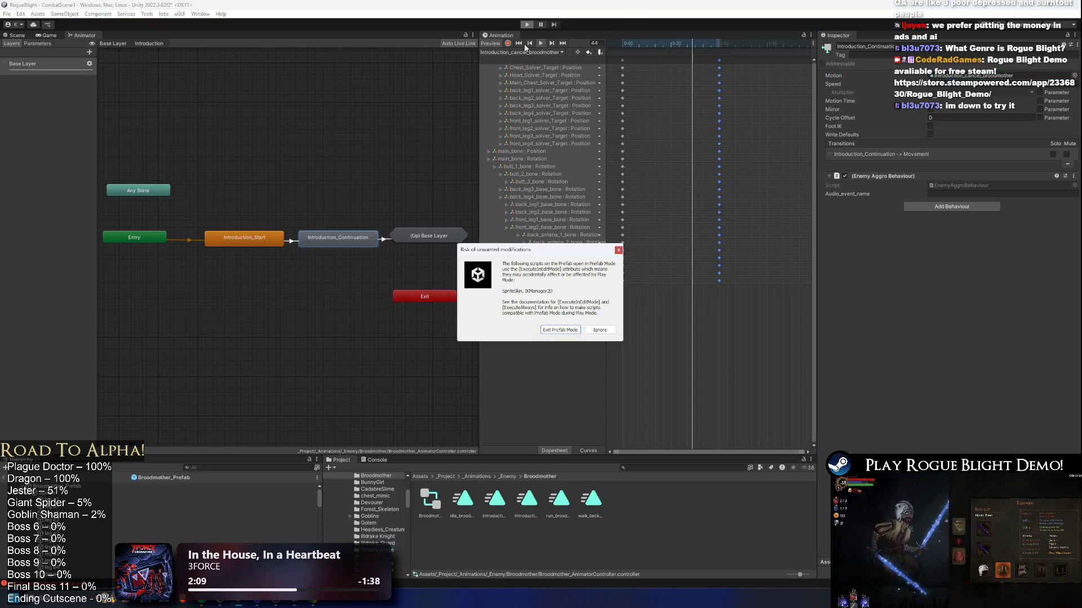
pyautogui.press('Return')
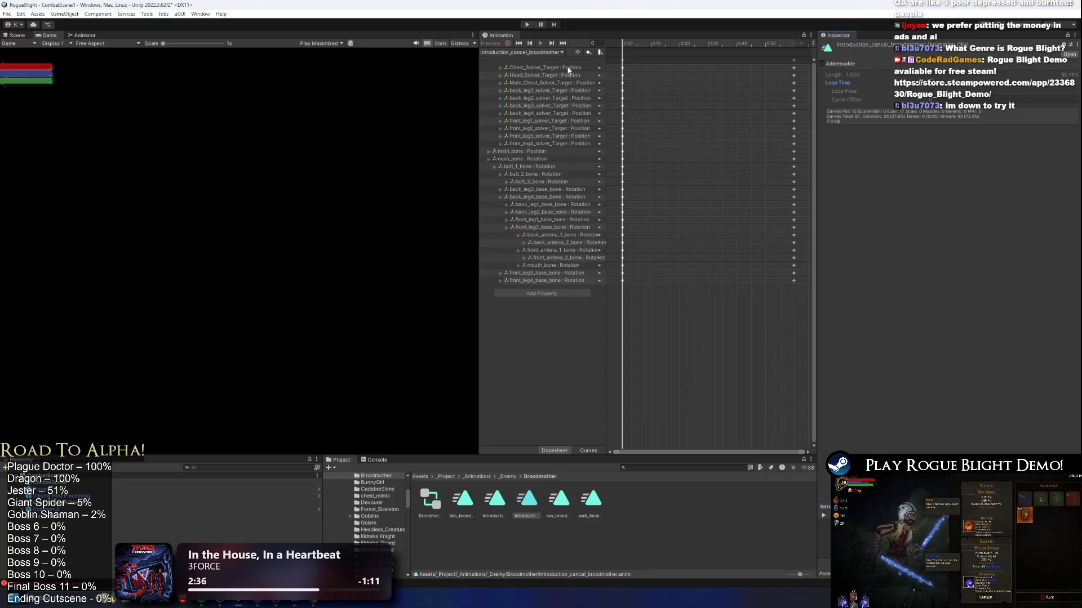
pyautogui.click(19, 35)
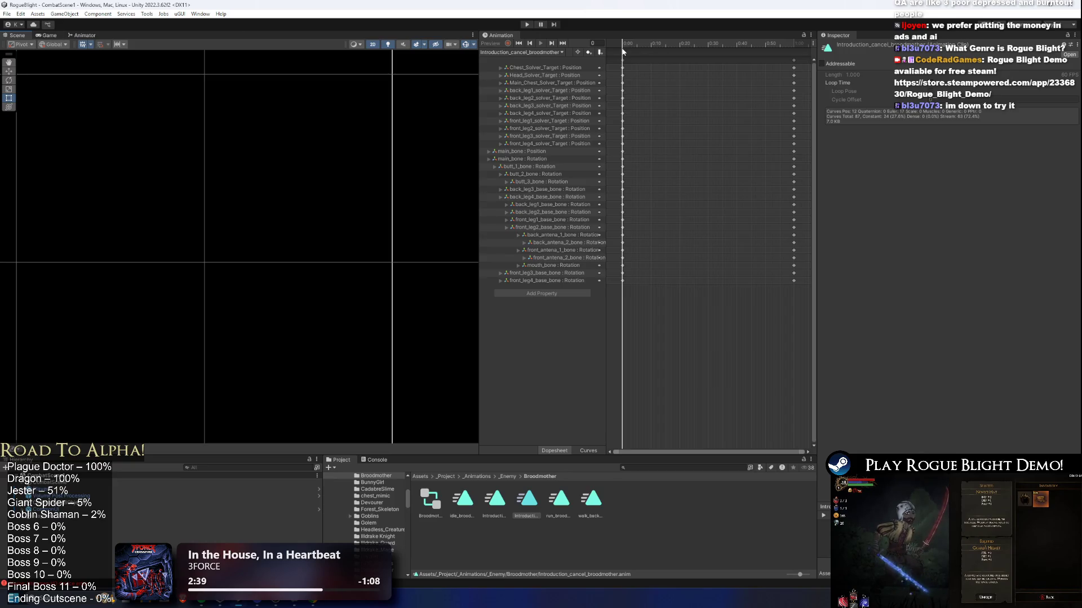
# Search the Project for 'ber' and open Broodmother_Prefab.
pyautogui.click(647, 467)
pyautogui.write('broo')
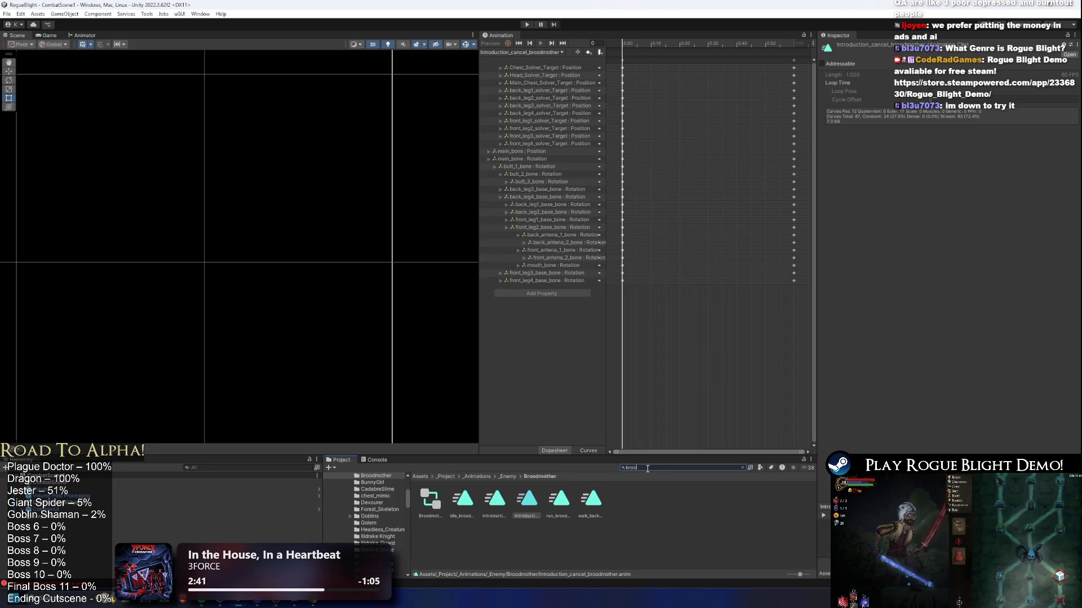
pyautogui.write('d mother')
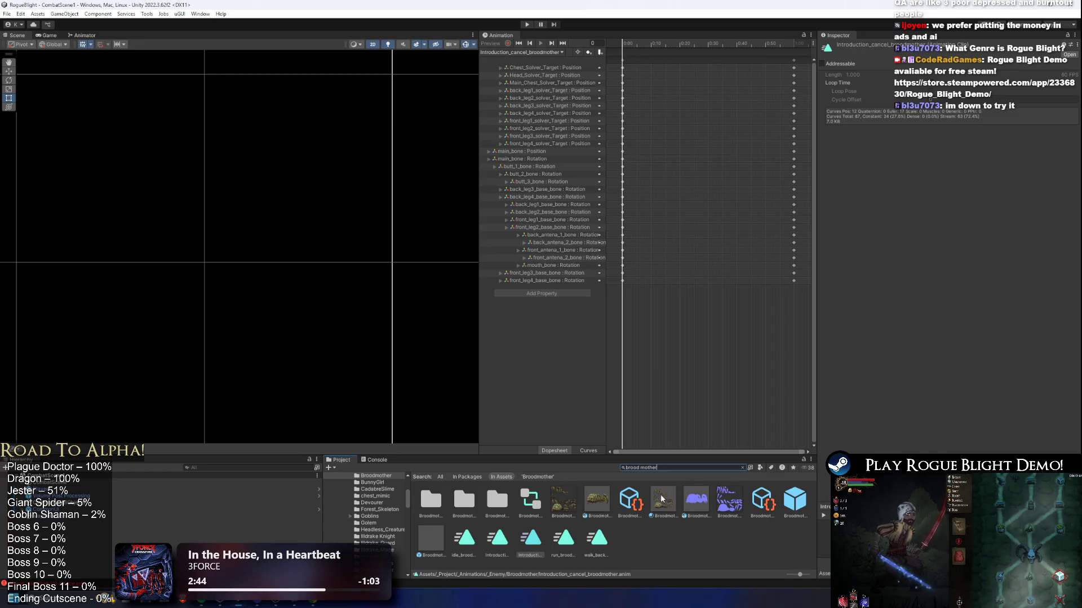
pyautogui.doubleClick(794, 500)
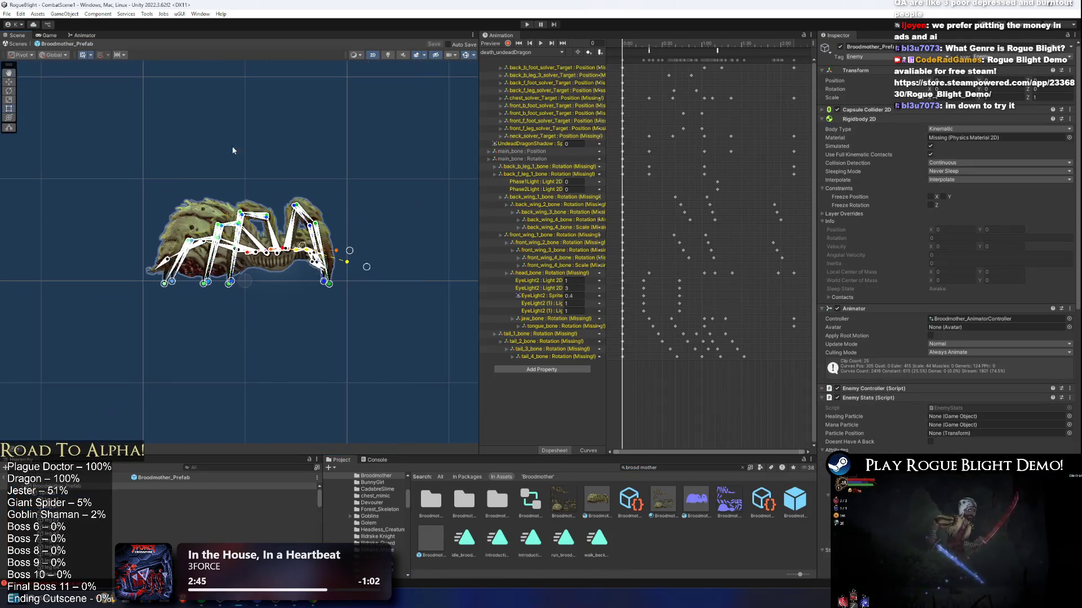
# Load Introduction_cancel_broodmother and drag its final keyframes much earlier.
pyautogui.click(522, 52)
pyautogui.click(533, 127)
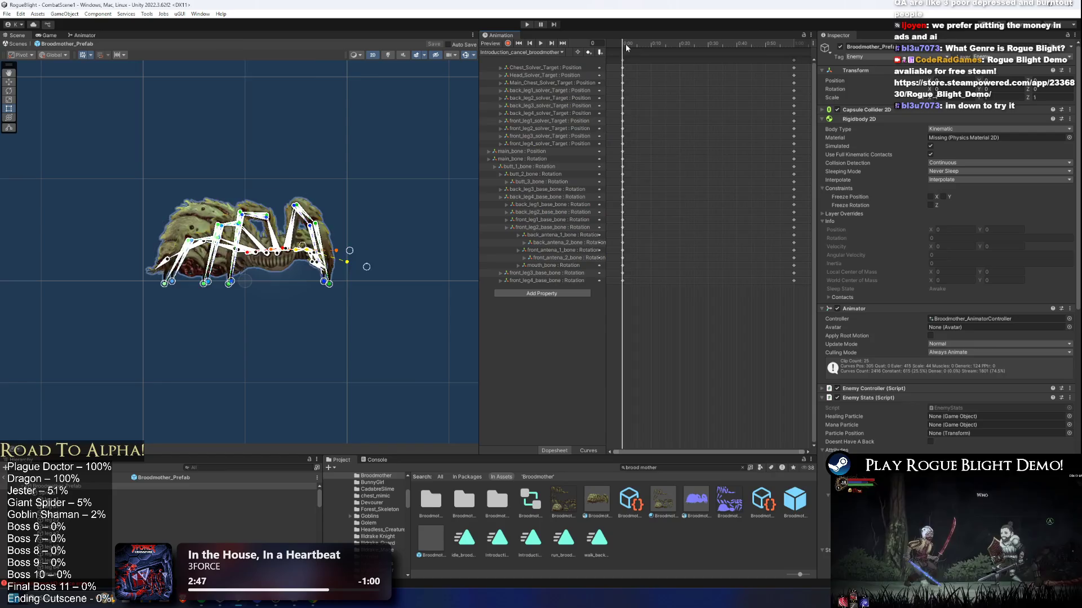
pyautogui.click(794, 60)
pyautogui.moveTo(670, 45)
pyautogui.mouseDown()
pyautogui.moveTo(790, 44)
pyautogui.moveTo(633, 51)
pyautogui.moveTo(800, 69)
pyautogui.moveTo(663, 63)
pyautogui.moveTo(648, 44)
pyautogui.moveTo(609, 43)
pyautogui.moveTo(648, 53)
pyautogui.mouseUp()
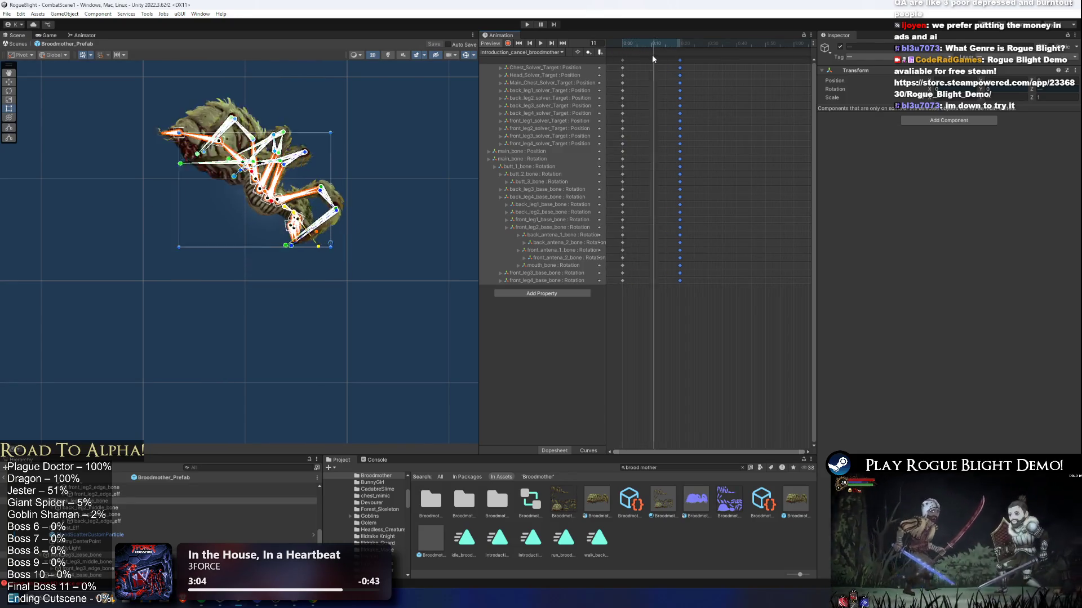
pyautogui.scroll(5, 326, 170)
# At frame 9, rotate butt_2_bone to point straight up.
pyautogui.click(325, 169)
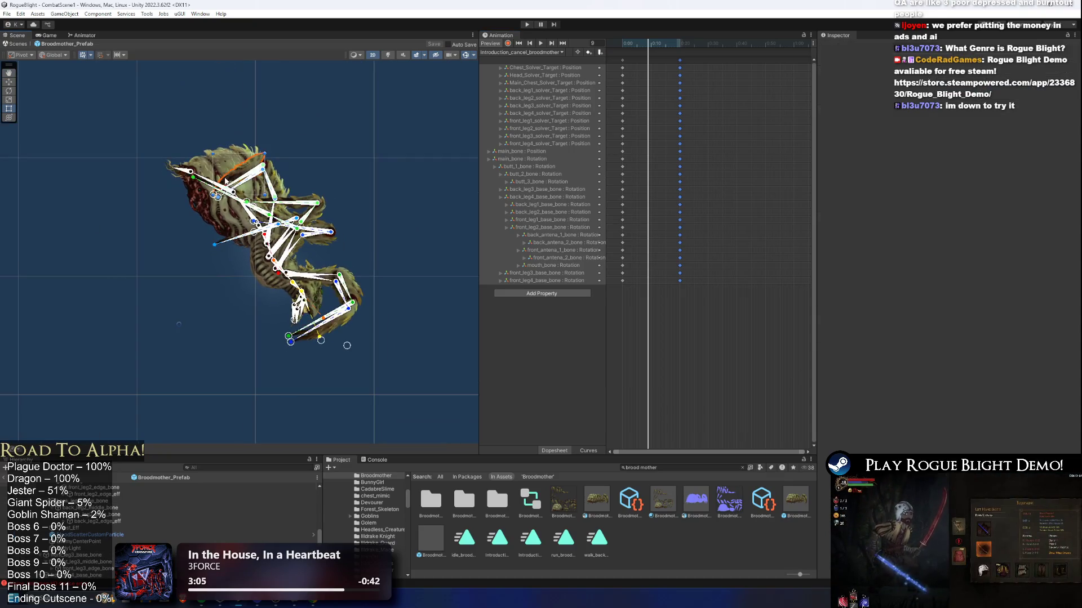
pyautogui.click(262, 211)
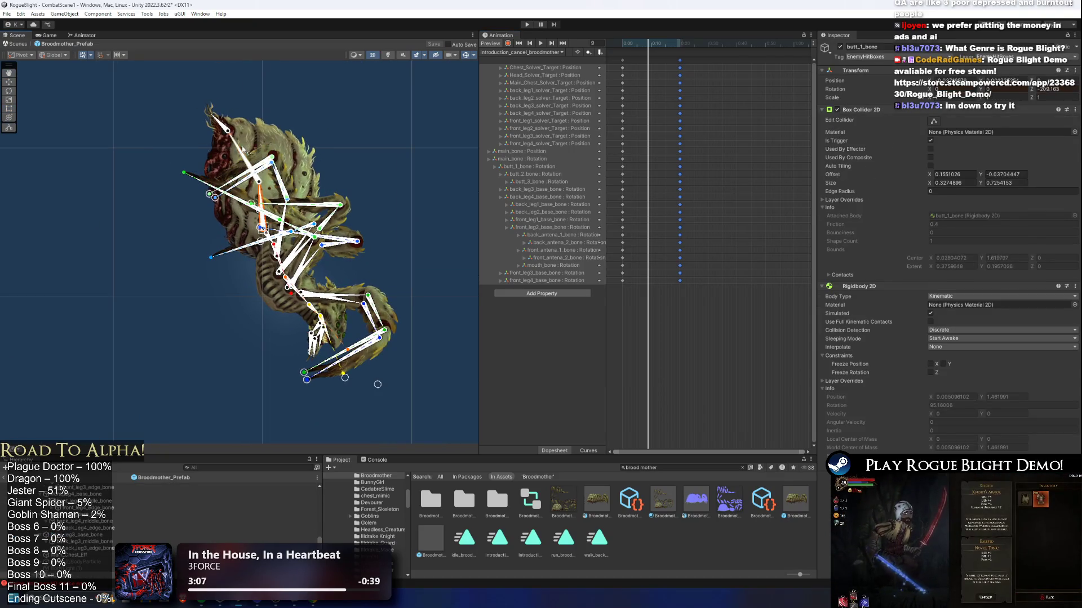
pyautogui.click(252, 142)
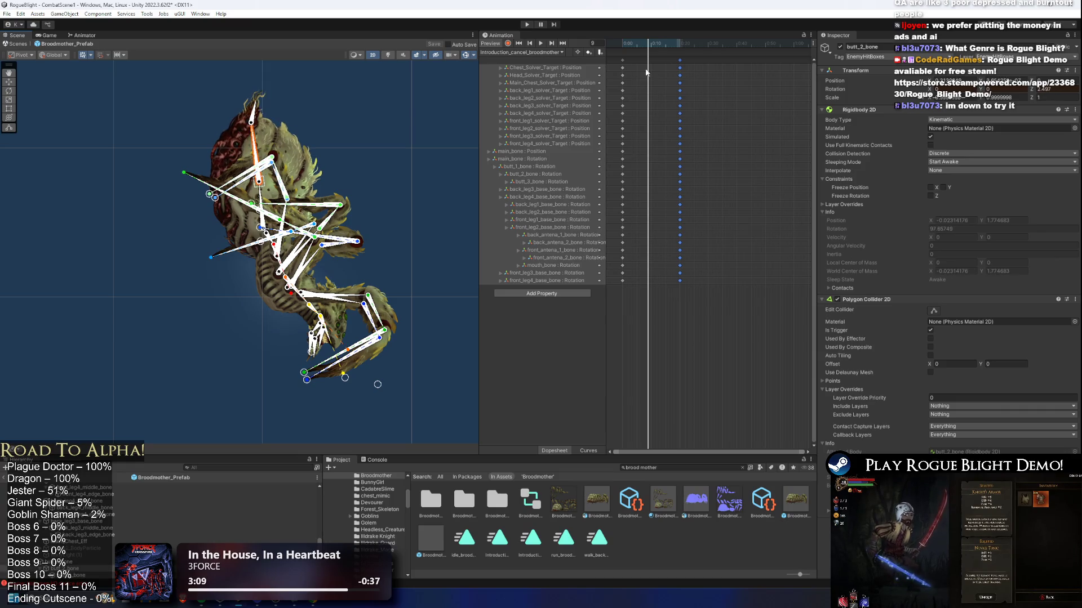
pyautogui.scroll(4, 248, 191)
pyautogui.click(273, 203)
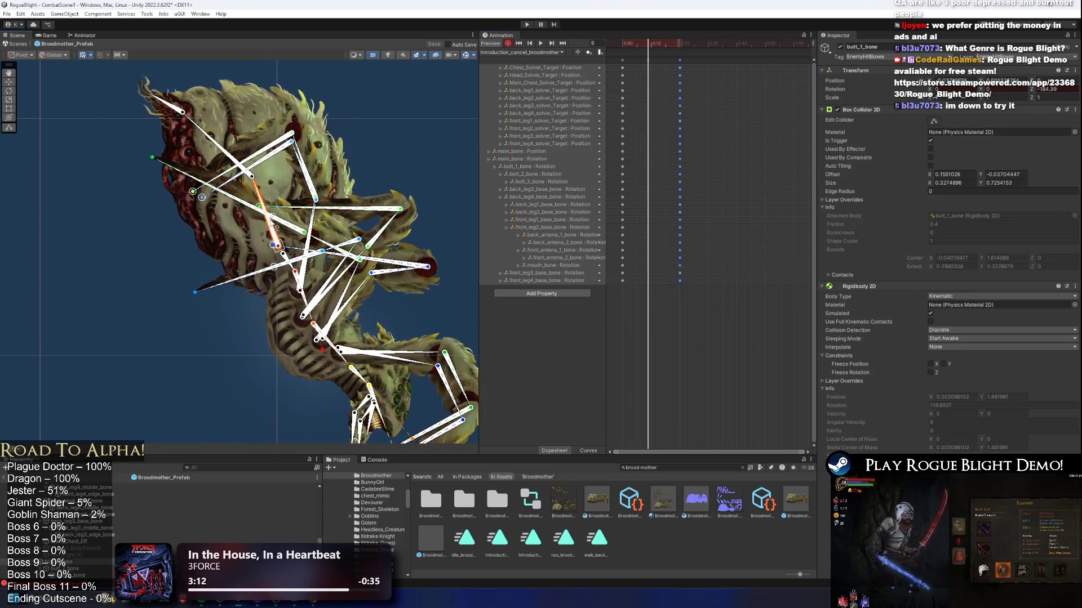
pyautogui.moveTo(248, 135); pyautogui.dragTo(272, 77)
pyautogui.moveTo(415, 196); pyautogui.dragTo(383, 133)
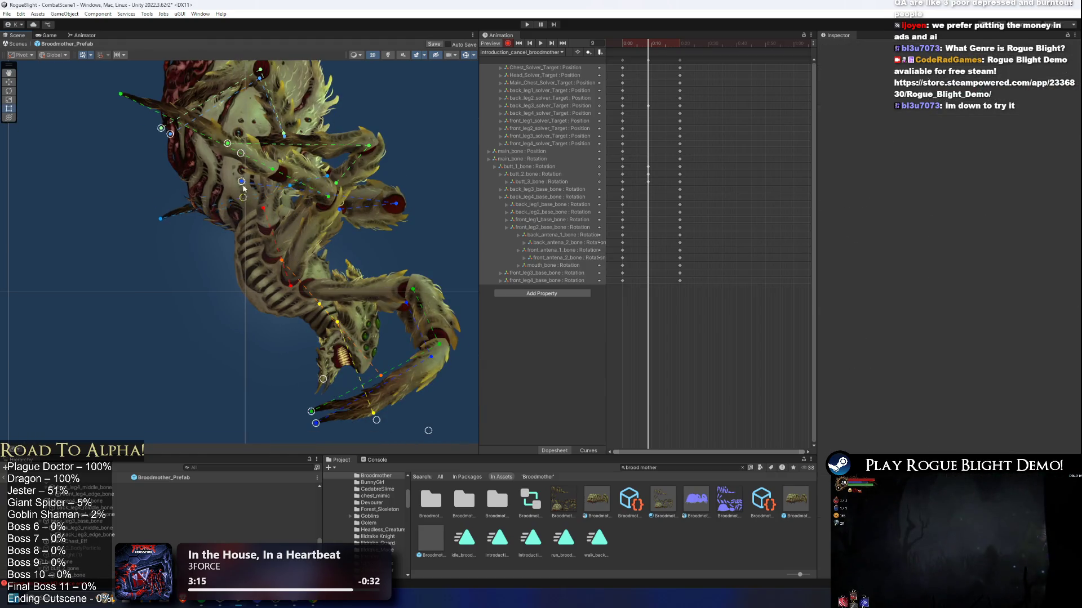
pyautogui.moveTo(328, 73)
pyautogui.mouseDown()
pyautogui.moveTo(321, 56)
pyautogui.moveTo(336, 195)
pyautogui.mouseUp()
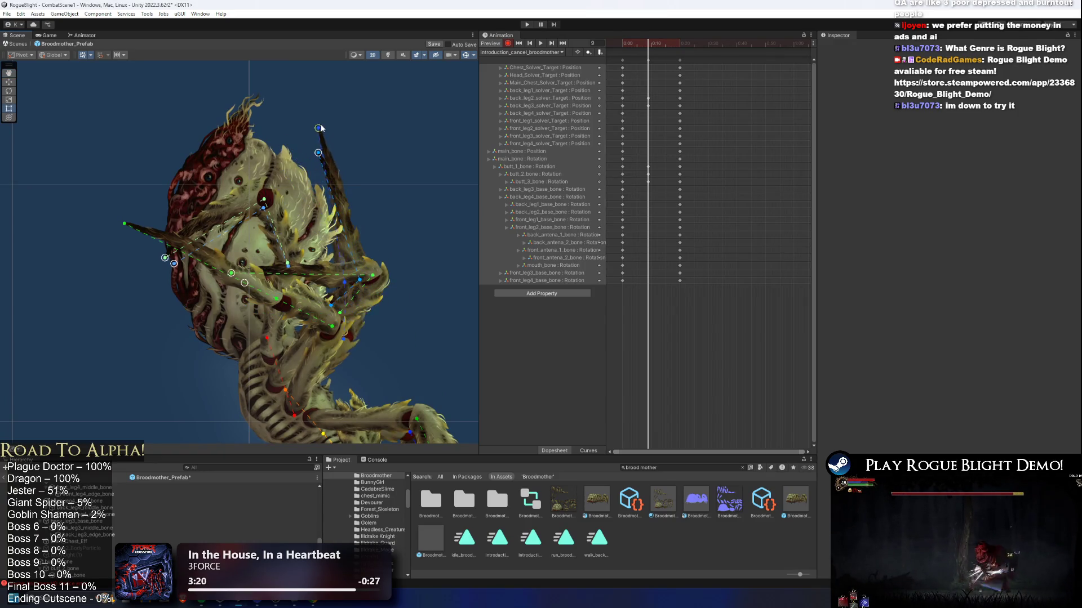
# Rotate a leg upward and repose the spider's upper body with main_bone.
pyautogui.moveTo(225, 273)
pyautogui.mouseDown()
pyautogui.moveTo(316, 225)
pyautogui.moveTo(299, 119)
pyautogui.mouseUp()
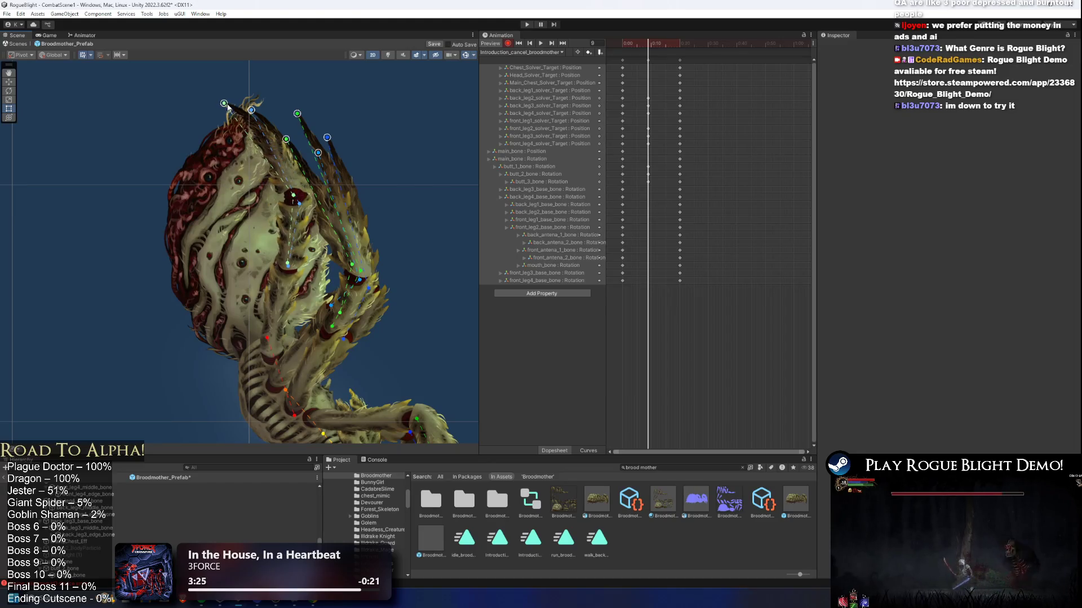
pyautogui.scroll(2, 254, 270)
pyautogui.click(328, 307)
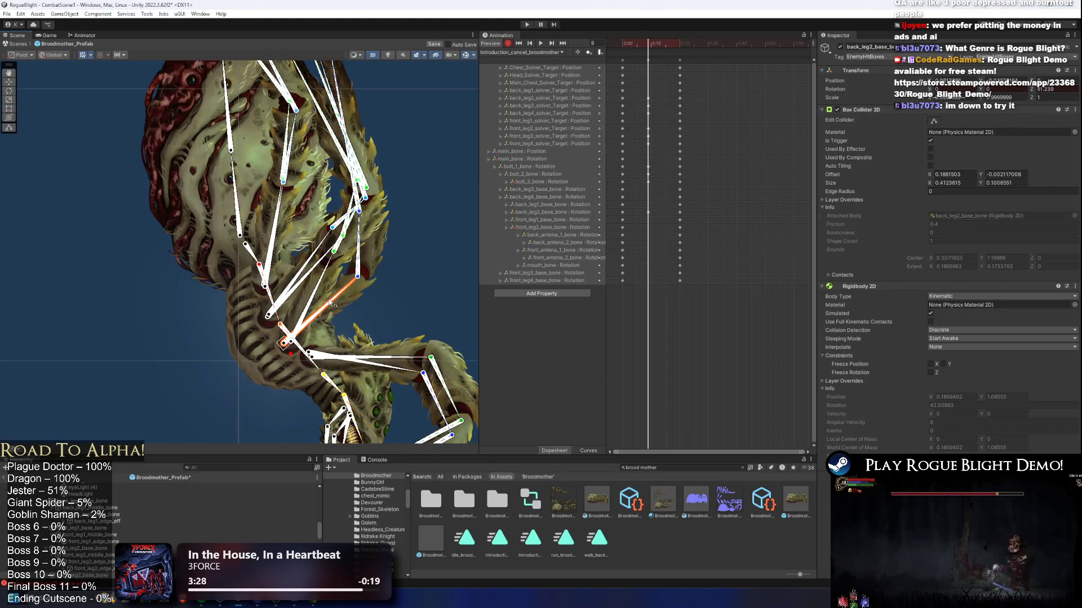
pyautogui.click(313, 278)
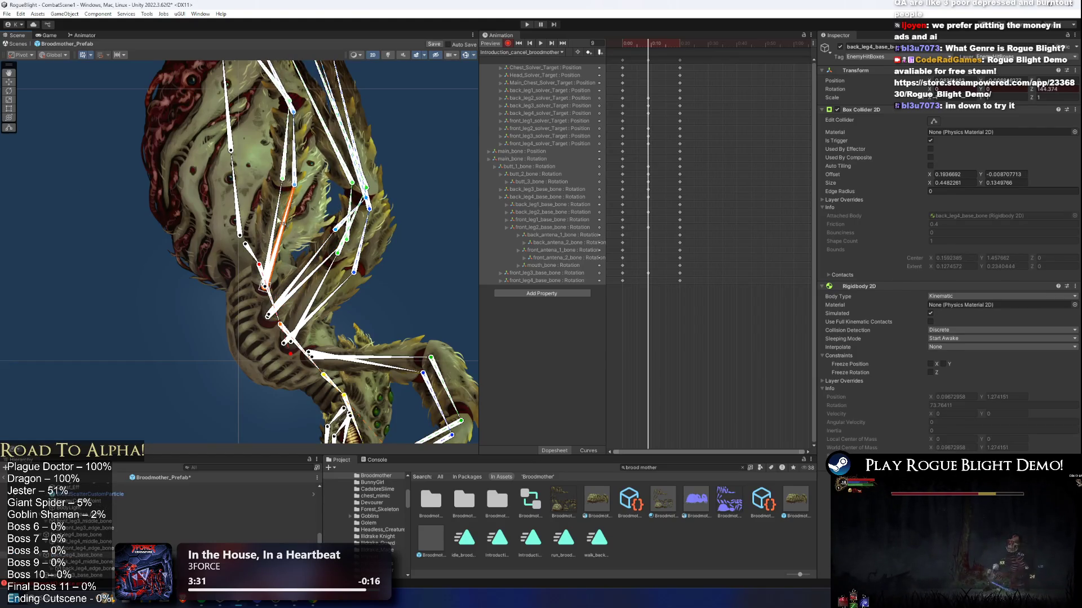
pyautogui.click(278, 218)
pyautogui.moveTo(251, 256); pyautogui.dragTo(250, 212)
pyautogui.scroll(-3, 251, 211)
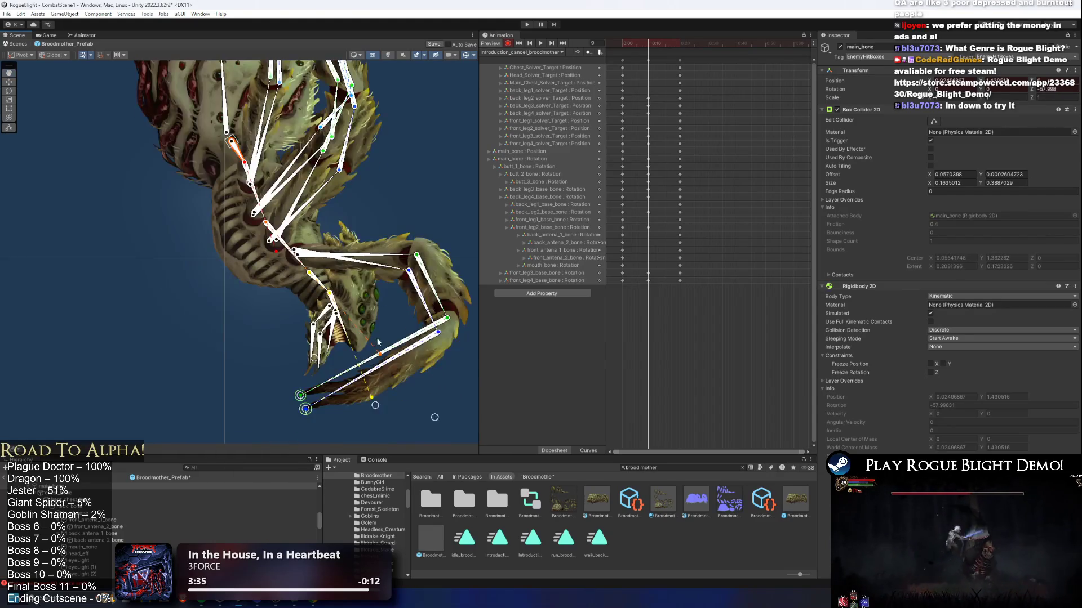
pyautogui.moveTo(317, 290)
pyautogui.mouseDown()
pyautogui.moveTo(403, 269)
pyautogui.moveTo(319, 293)
pyautogui.moveTo(378, 274)
pyautogui.mouseUp()
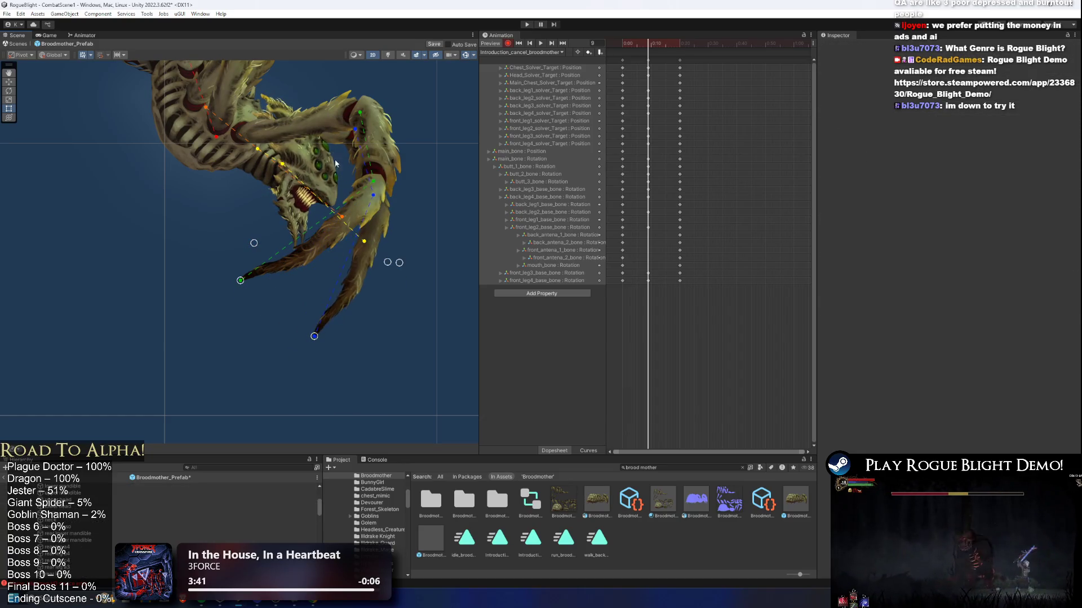
# Pull the front leg's IK target down, preview the clip, and stop at frame 20.
pyautogui.click(338, 182)
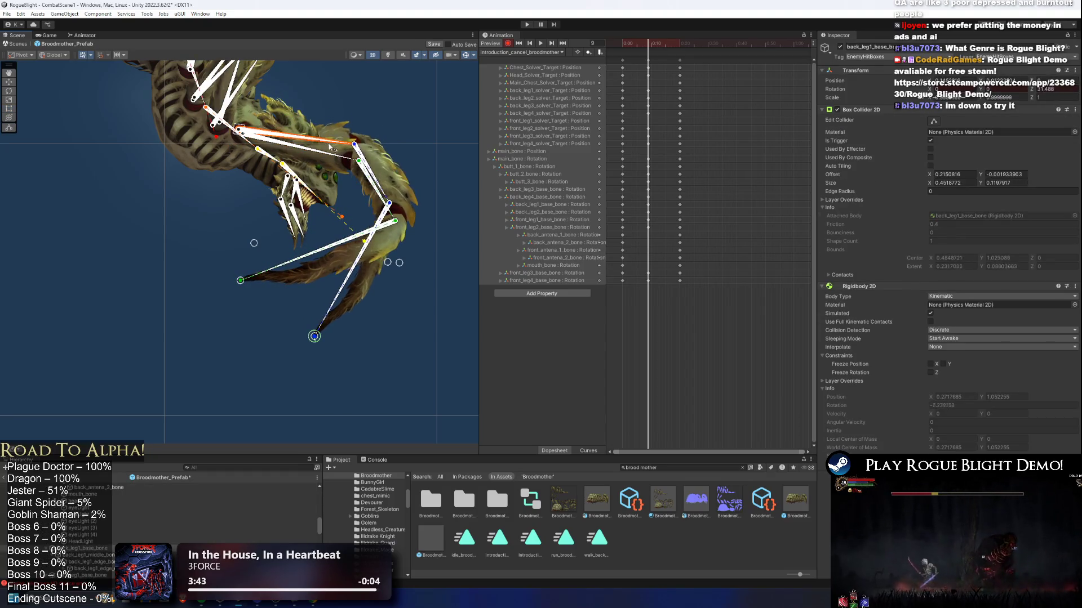
pyautogui.click(240, 280)
pyautogui.moveTo(241, 280); pyautogui.dragTo(362, 372)
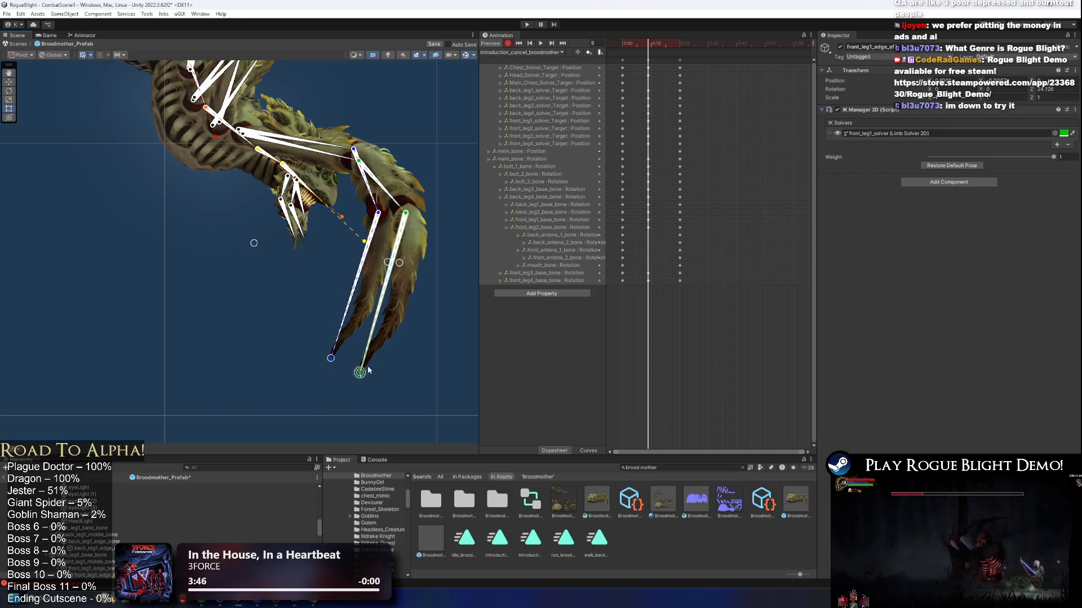
pyautogui.press('space')
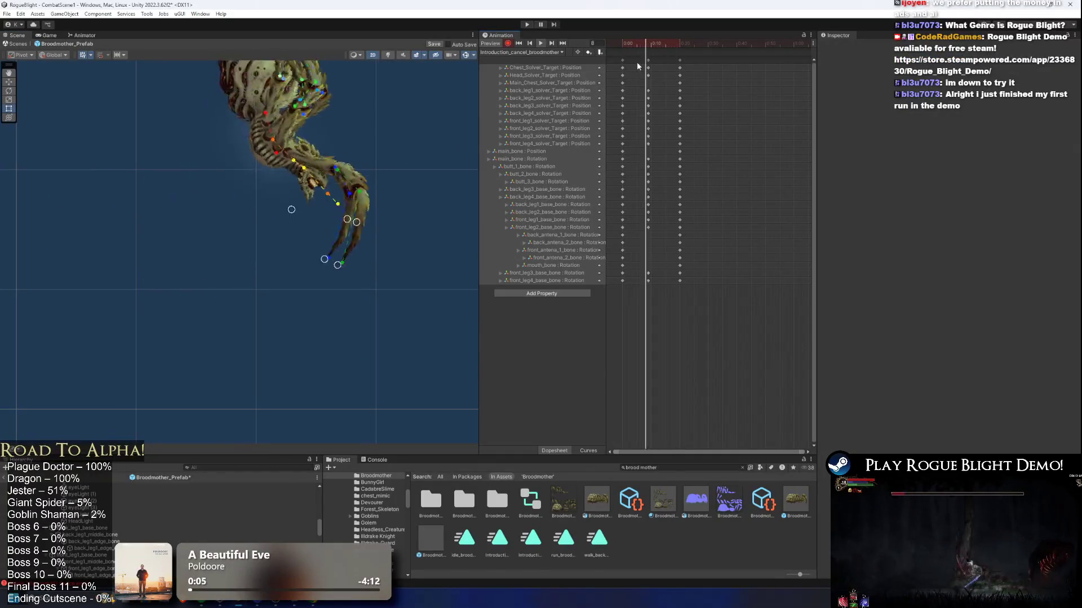
pyautogui.click(680, 51)
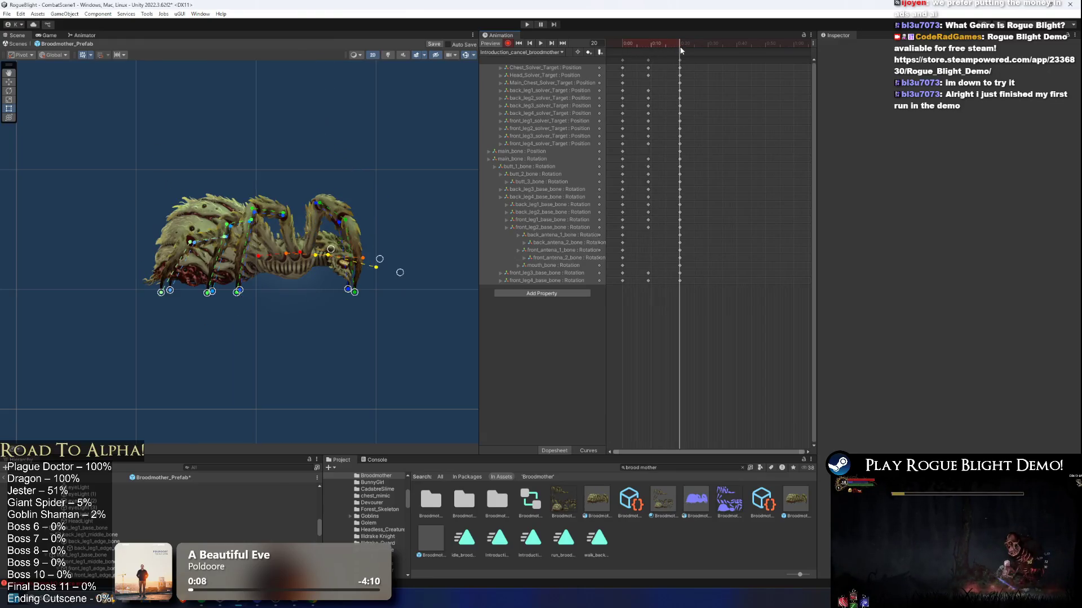
# Select the spider's torso, main body and butt_2_bone bones, then recentre on the head.
pyautogui.click(285, 257)
pyautogui.scroll(3, 285, 257)
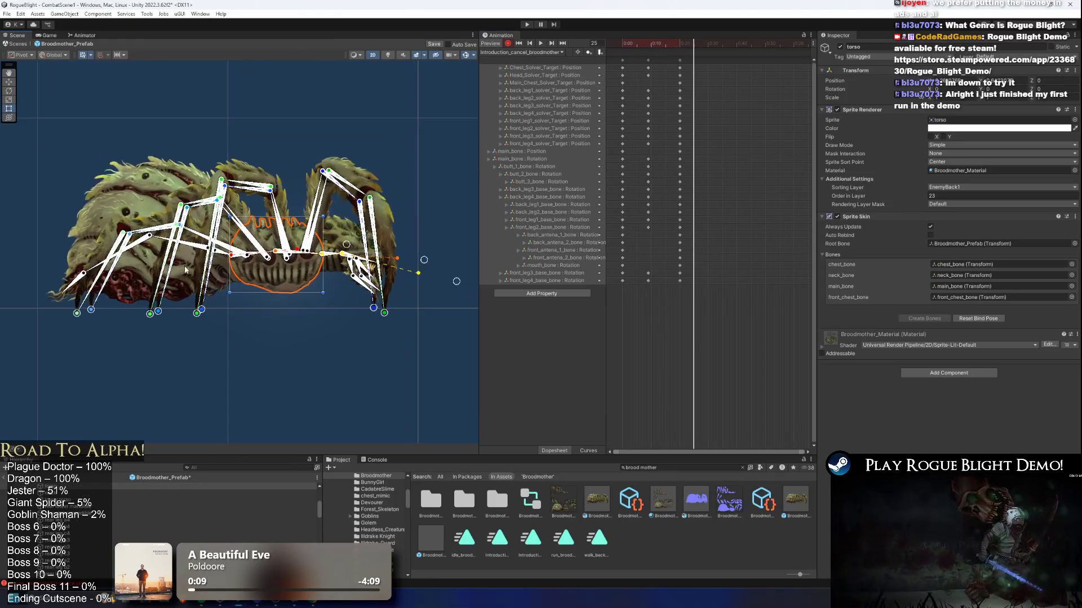
pyautogui.scroll(1, 185, 263)
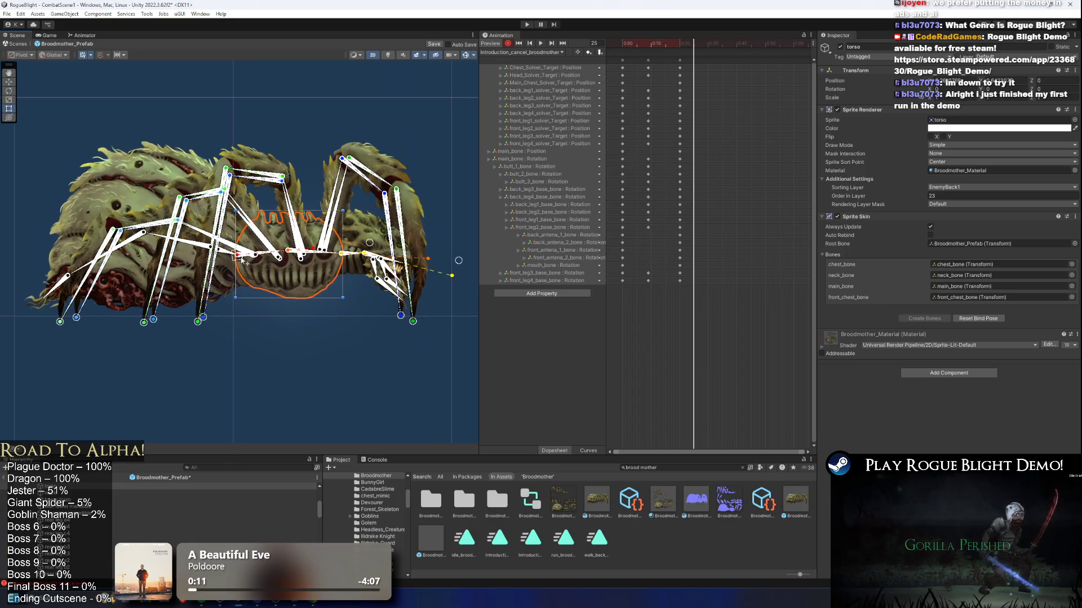
pyautogui.scroll(1, 242, 260)
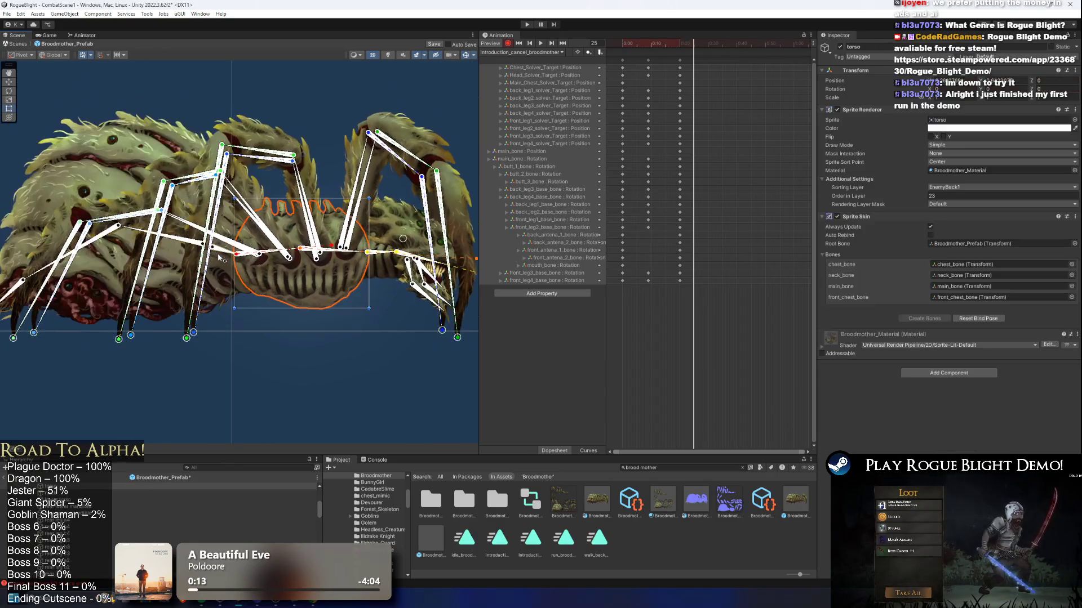
pyautogui.click(212, 262)
pyautogui.moveTo(127, 264); pyautogui.dragTo(246, 231)
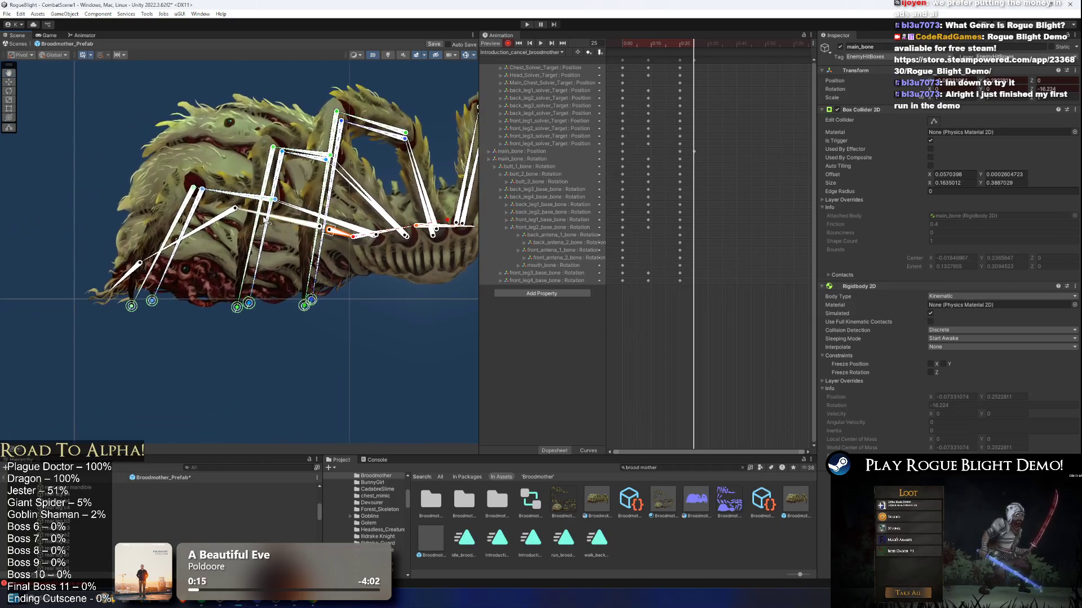
pyautogui.click(203, 238)
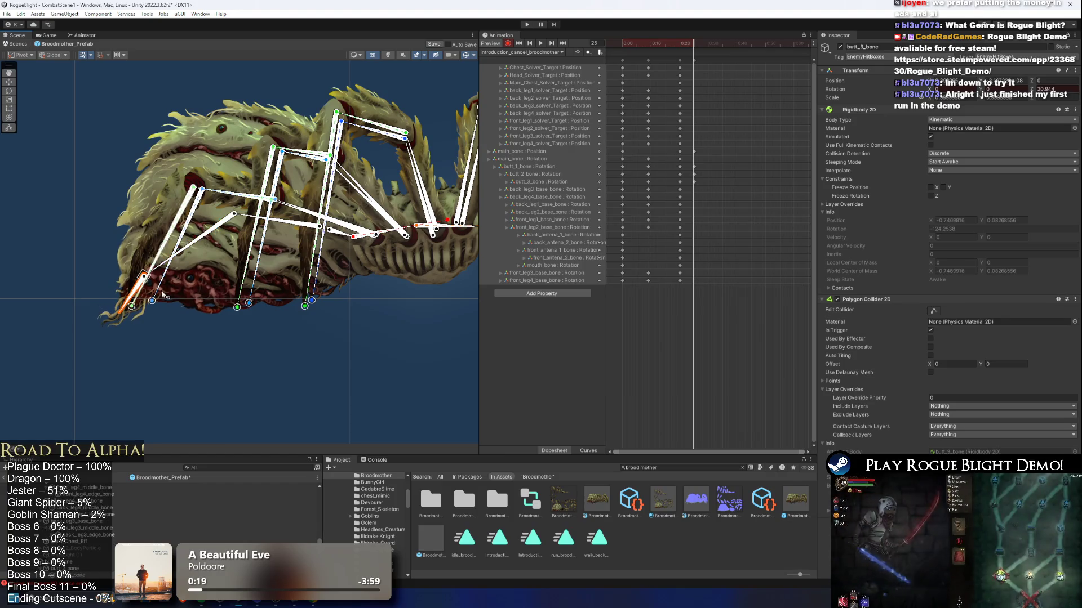
pyautogui.press('f')
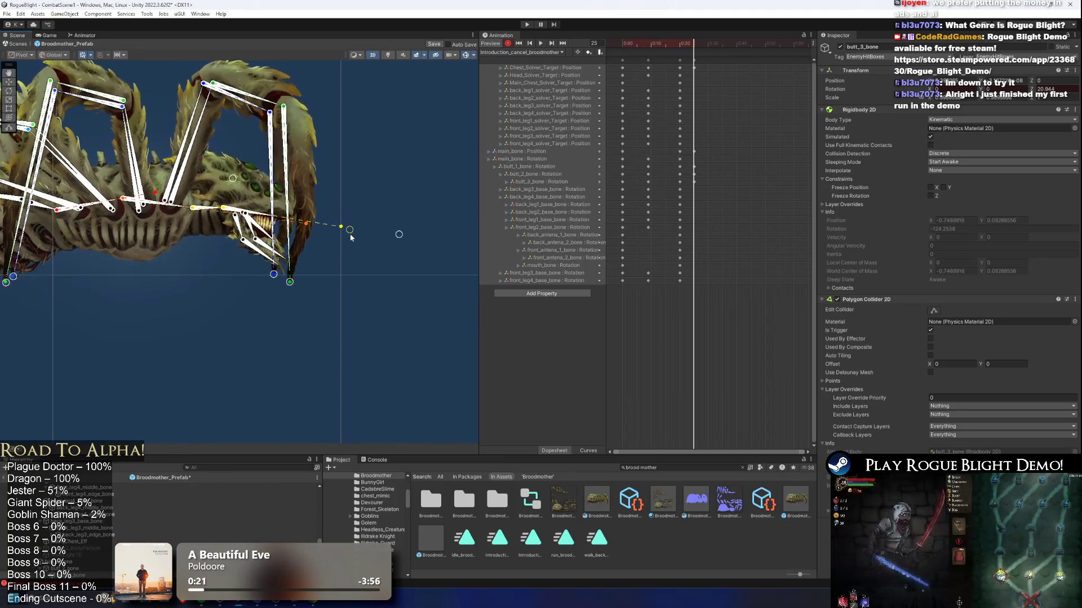
pyautogui.click(393, 236)
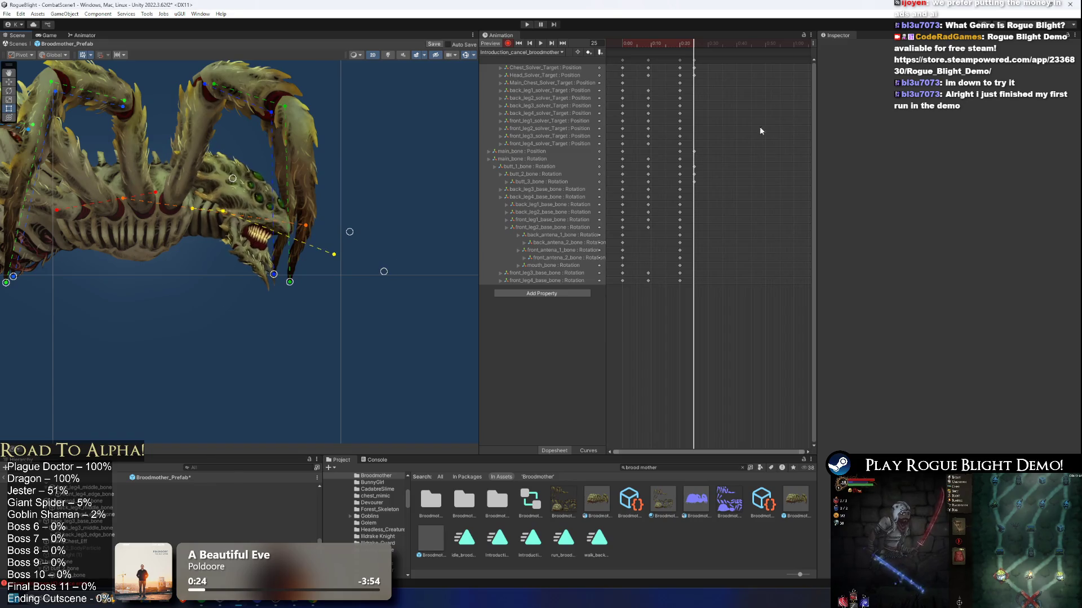
# Paste the copied keys at frame 34 and play the animation preview.
pyautogui.moveTo(695, 54)
pyautogui.mouseDown()
pyautogui.moveTo(720, 50)
pyautogui.moveTo(649, 45)
pyautogui.mouseUp()
pyautogui.hotkey('ctrl', 'v')
pyautogui.click(694, 59)
pyautogui.press('space')
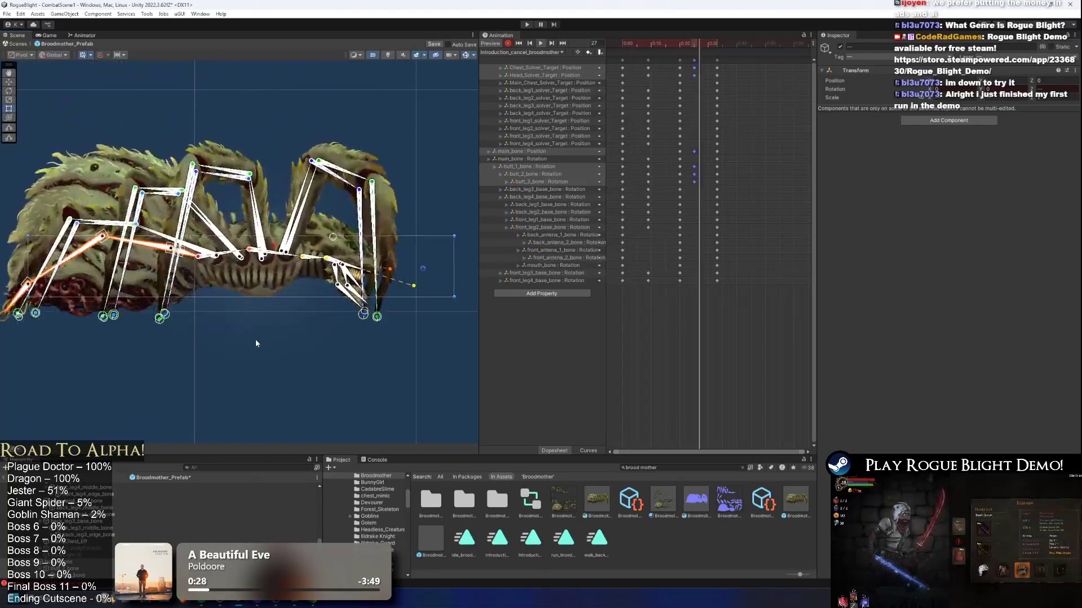
# At frame 48, raise the spider's front legs and pose the antenna bone.
pyautogui.click(704, 43)
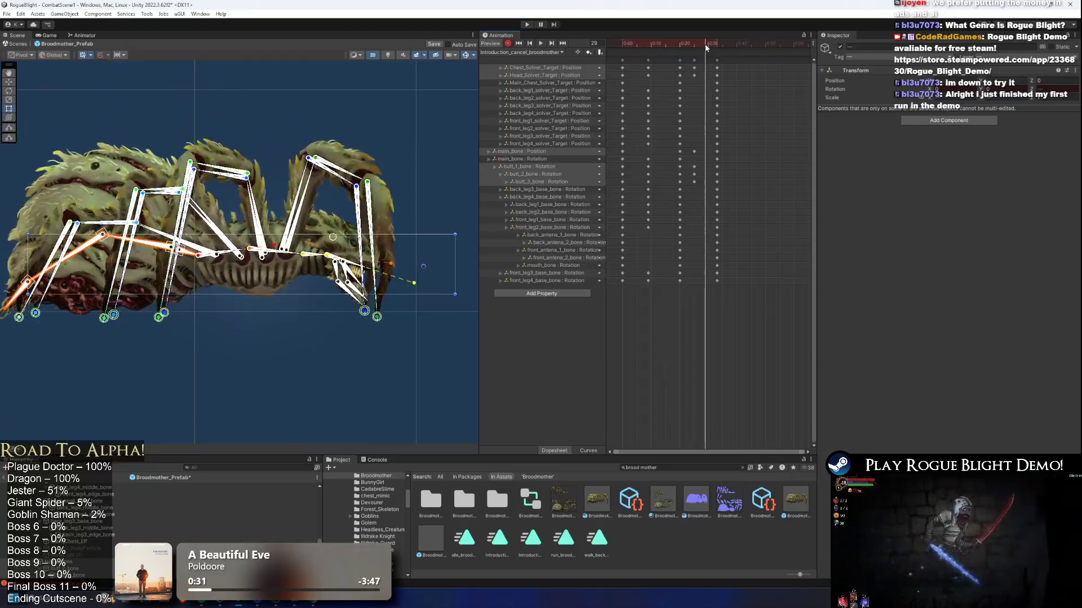
pyautogui.moveTo(704, 43); pyautogui.dragTo(759, 45)
pyautogui.click(717, 59)
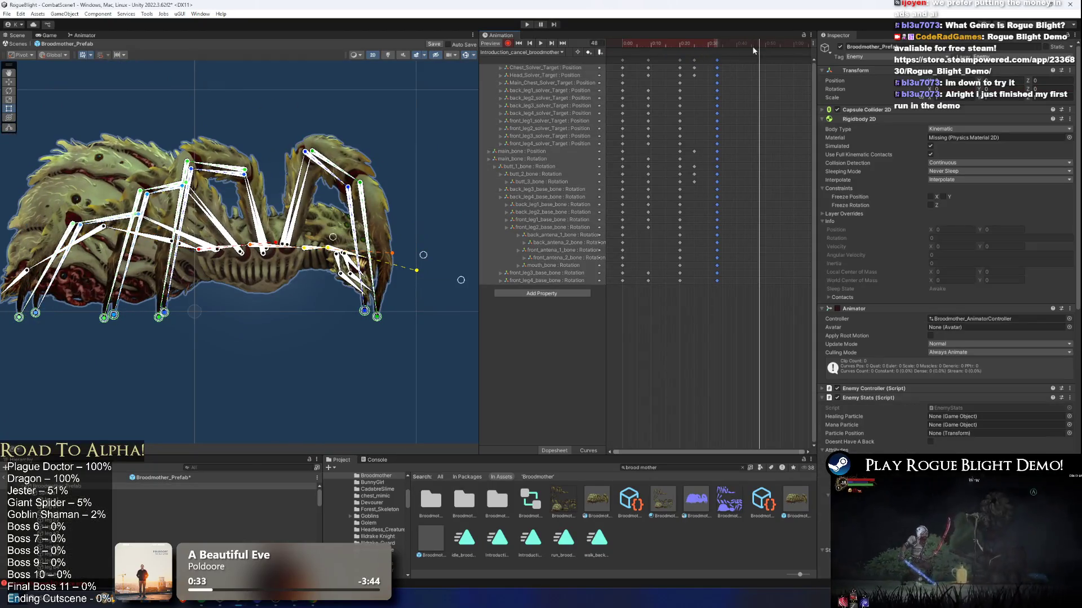
pyautogui.moveTo(416, 248); pyautogui.dragTo(420, 217)
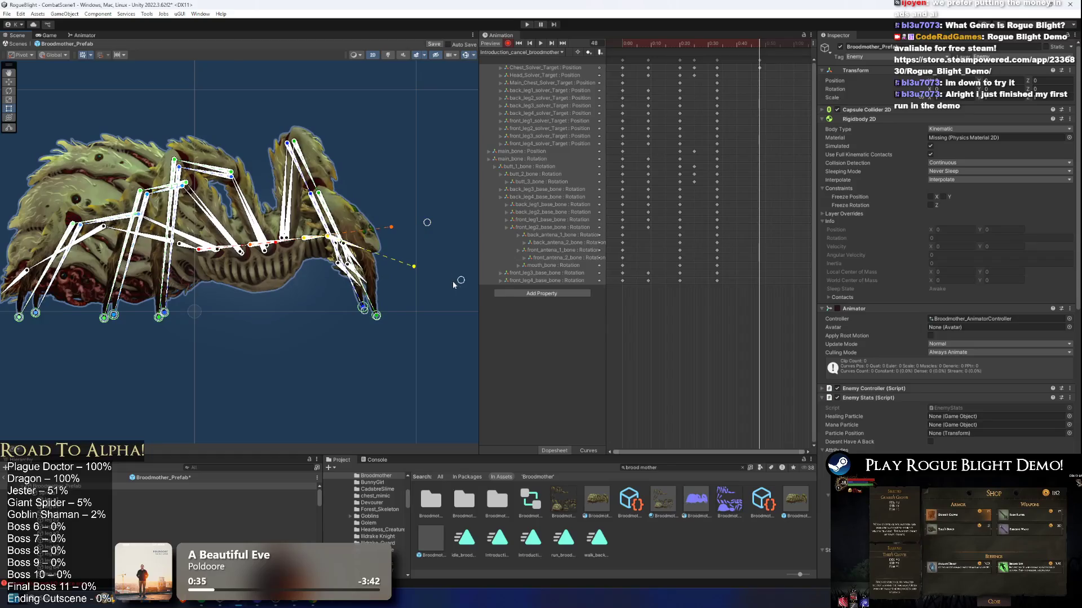
pyautogui.scroll(2, 364, 240)
pyautogui.click(363, 246)
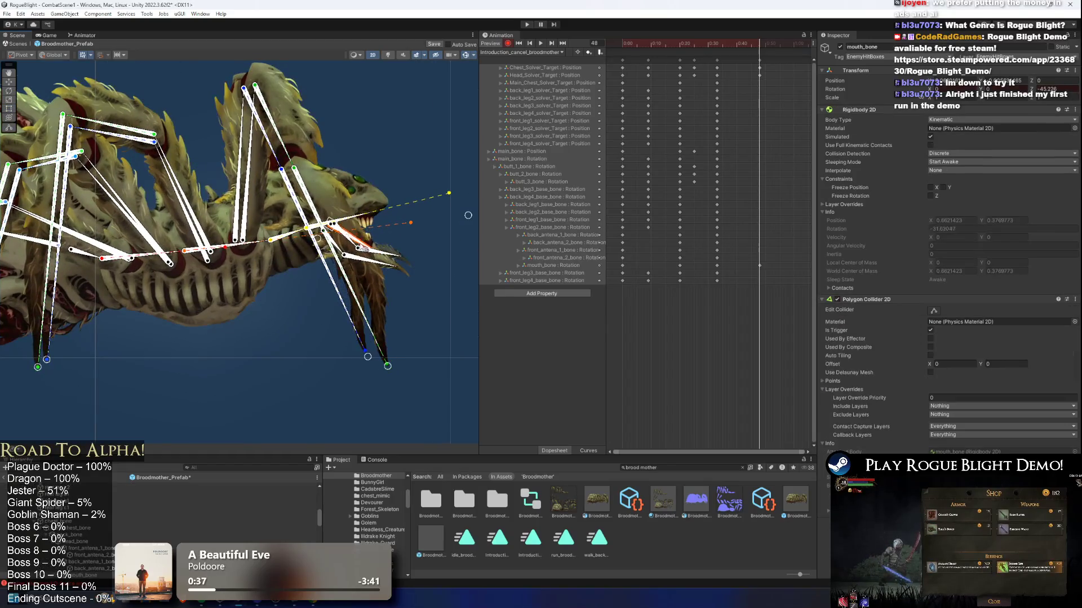
pyautogui.scroll(1, 373, 274)
pyautogui.click(332, 254)
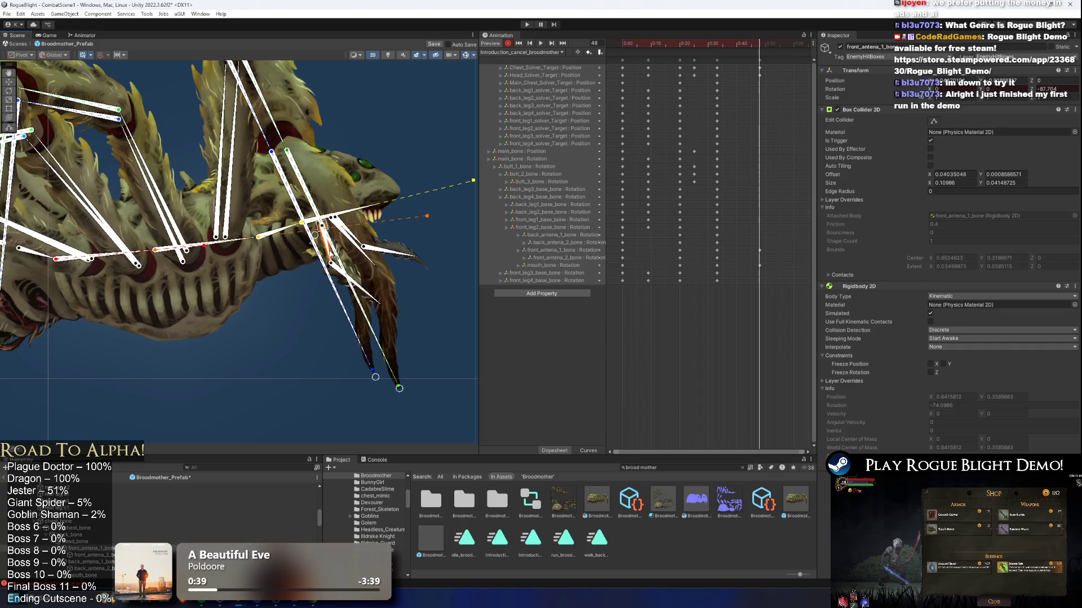
pyautogui.moveTo(349, 241); pyautogui.dragTo(343, 255)
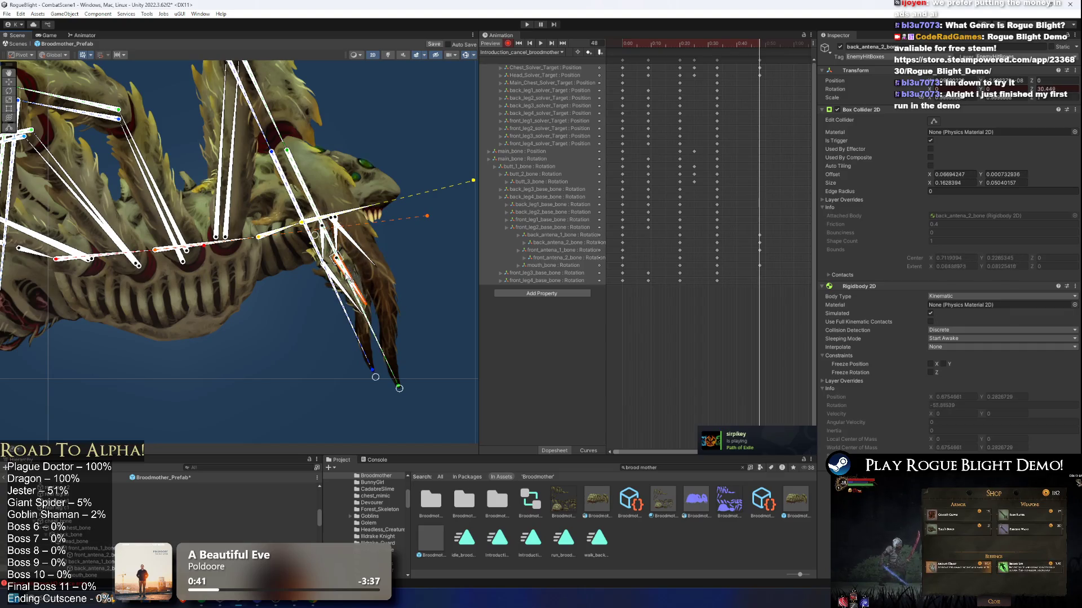
# Preview the animation around frame 33, trying a front leg tip move and undoing it.
pyautogui.click(716, 60)
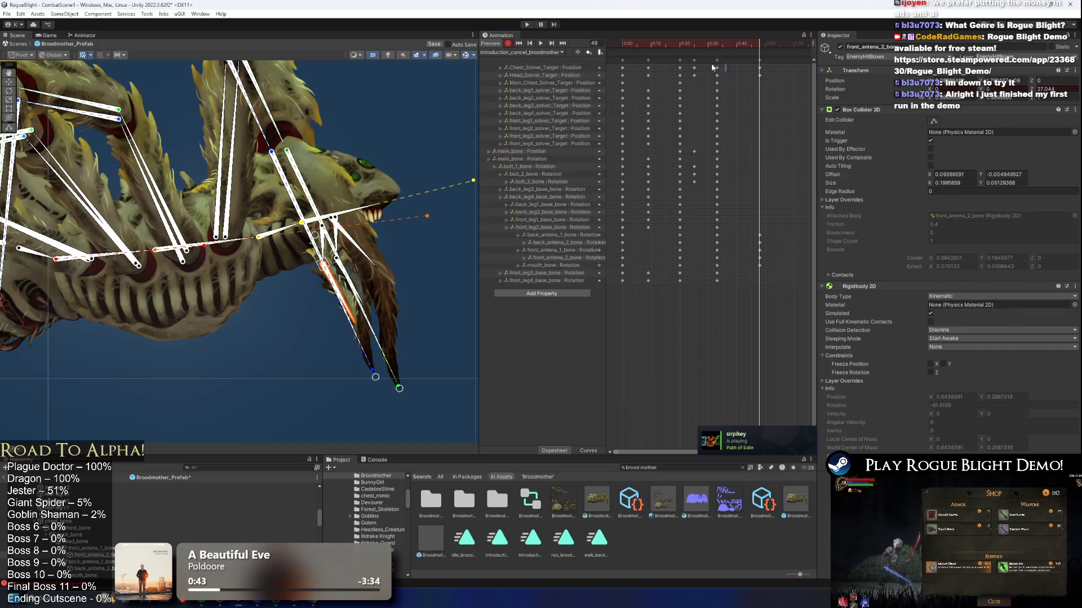
pyautogui.press('space')
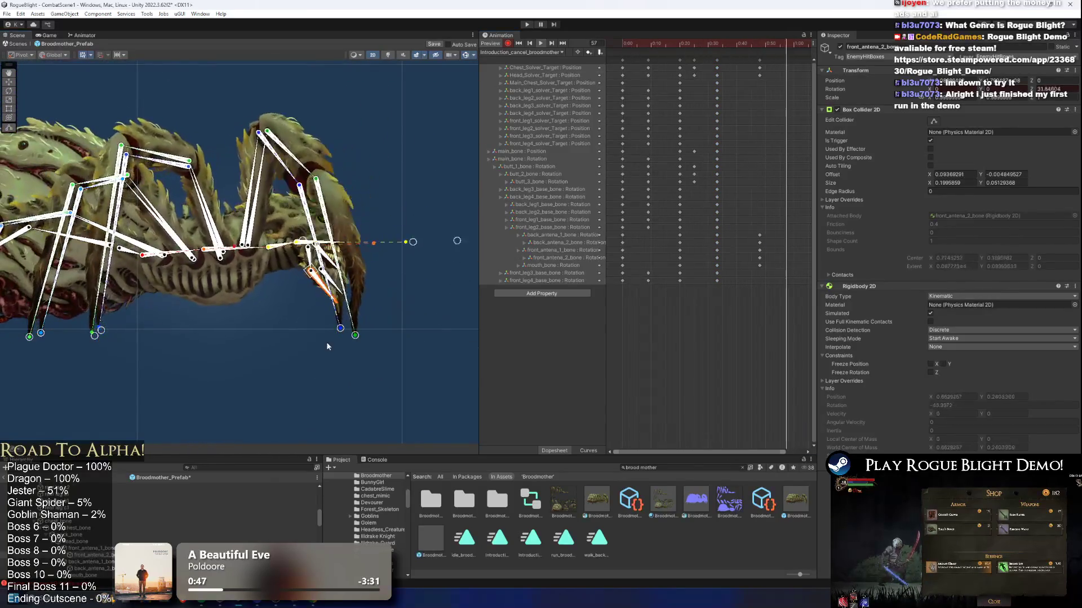
pyautogui.moveTo(719, 43)
pyautogui.mouseDown()
pyautogui.moveTo(728, 43)
pyautogui.moveTo(718, 42)
pyautogui.mouseUp()
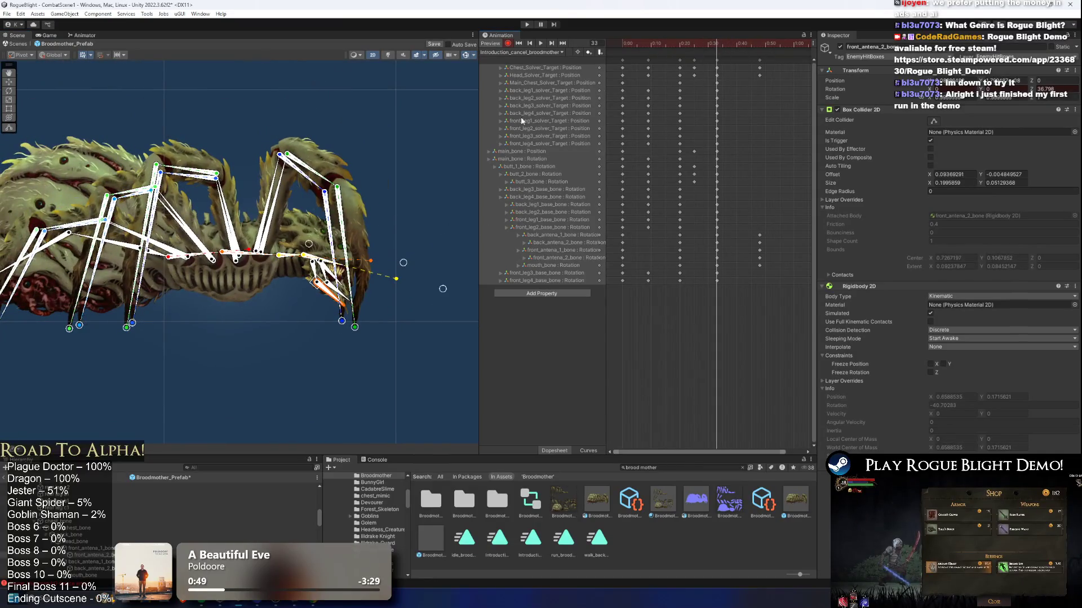
pyautogui.scroll(1, 272, 268)
pyautogui.click(265, 213)
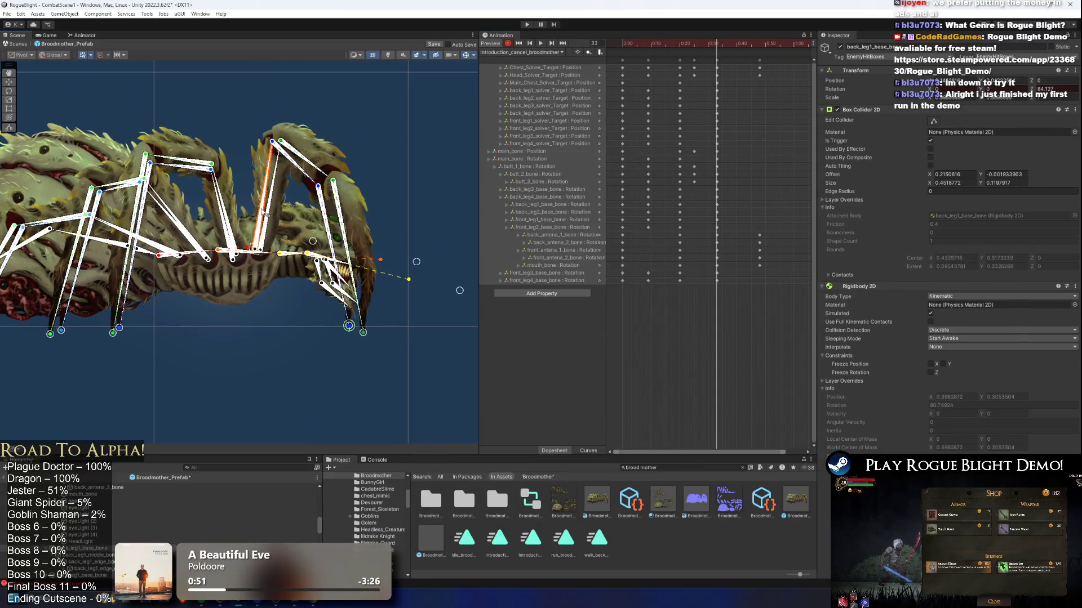
pyautogui.click(376, 323)
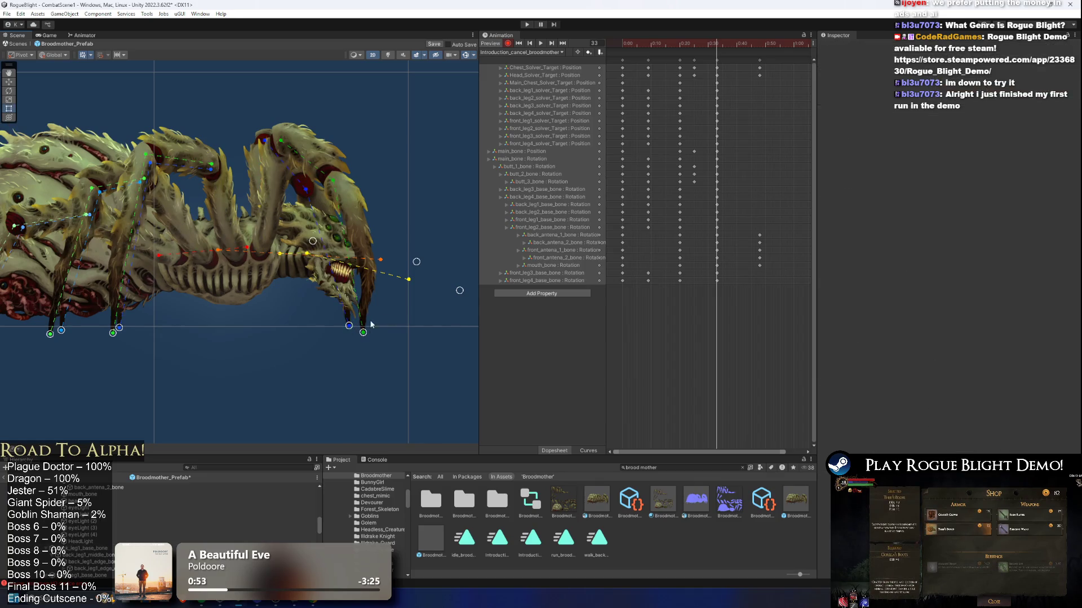
pyautogui.moveTo(348, 329); pyautogui.dragTo(262, 331)
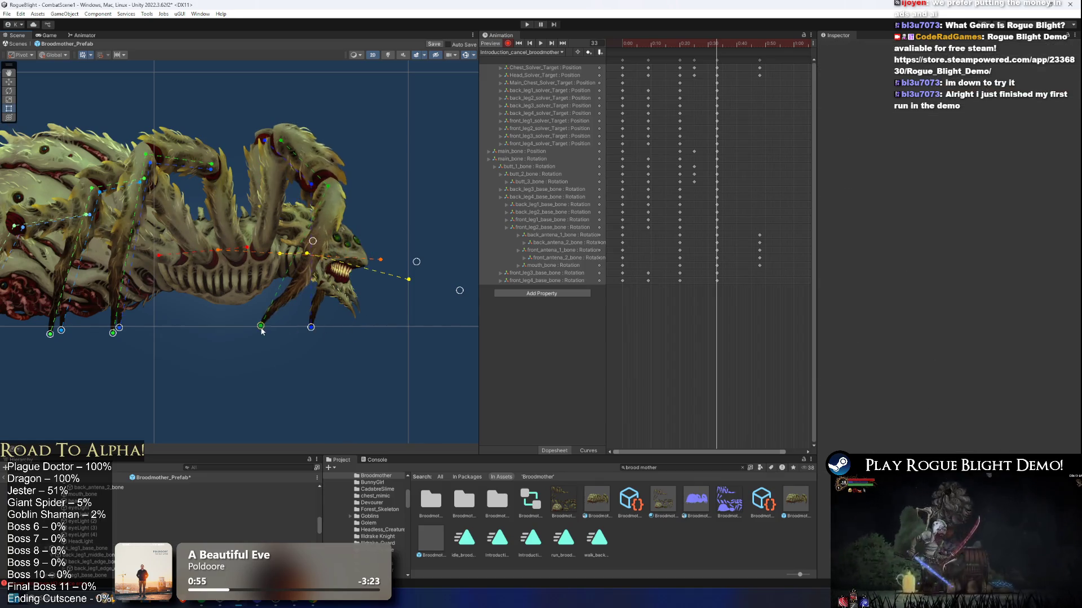
pyautogui.hotkey('ctrl', 'z')
pyautogui.hotkey('ctrl', 'z')
pyautogui.hotkey('ctrl', 'z')
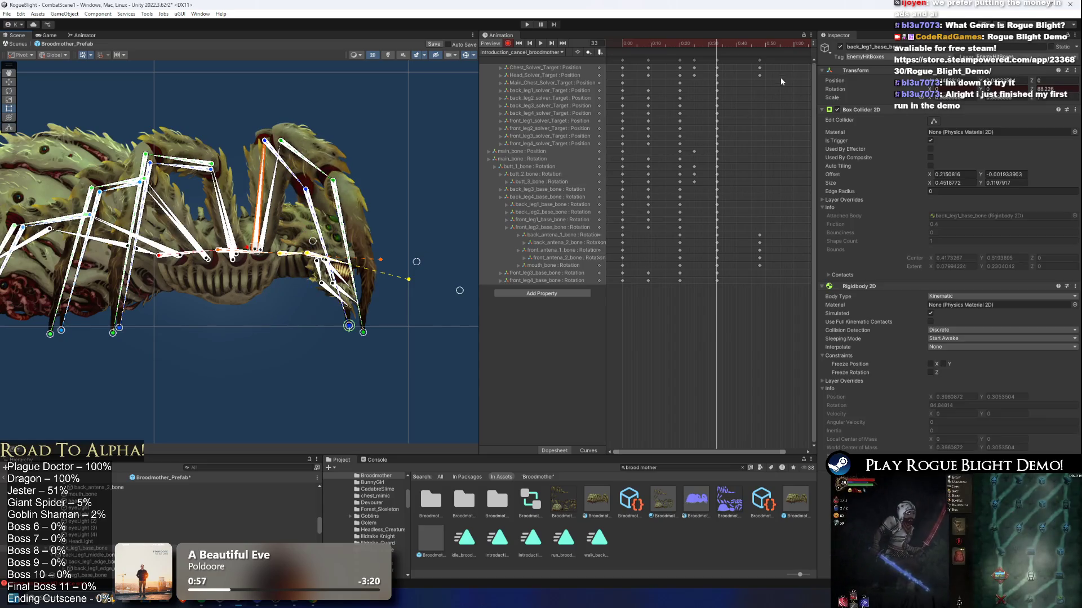
# At frame 50, shift the spider's body right and rotate the front leg base upward.
pyautogui.moveTo(728, 46); pyautogui.dragTo(759, 48)
pyautogui.scroll(2, 141, 270)
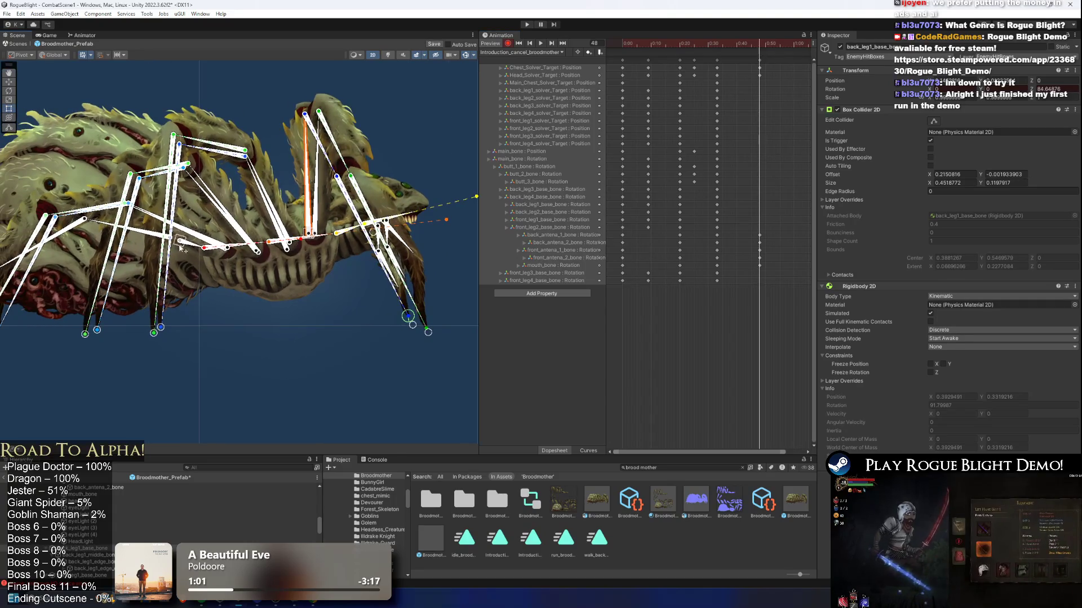
pyautogui.click(202, 247)
pyautogui.moveTo(206, 252); pyautogui.dragTo(220, 251)
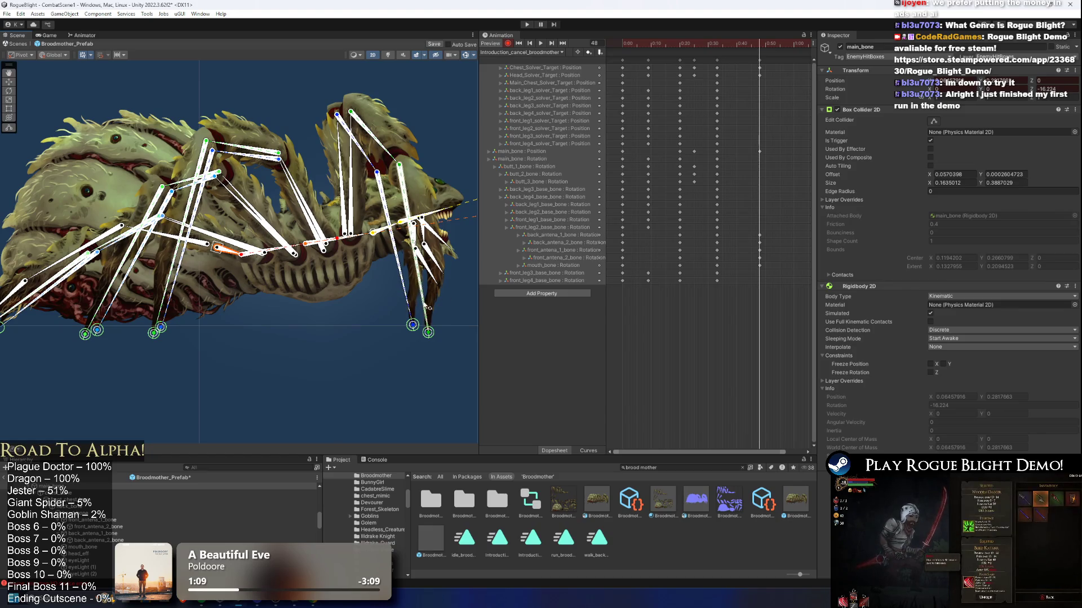
pyautogui.moveTo(350, 169)
pyautogui.mouseDown()
pyautogui.moveTo(361, 164)
pyautogui.moveTo(378, 186)
pyautogui.mouseUp()
pyautogui.click(398, 211)
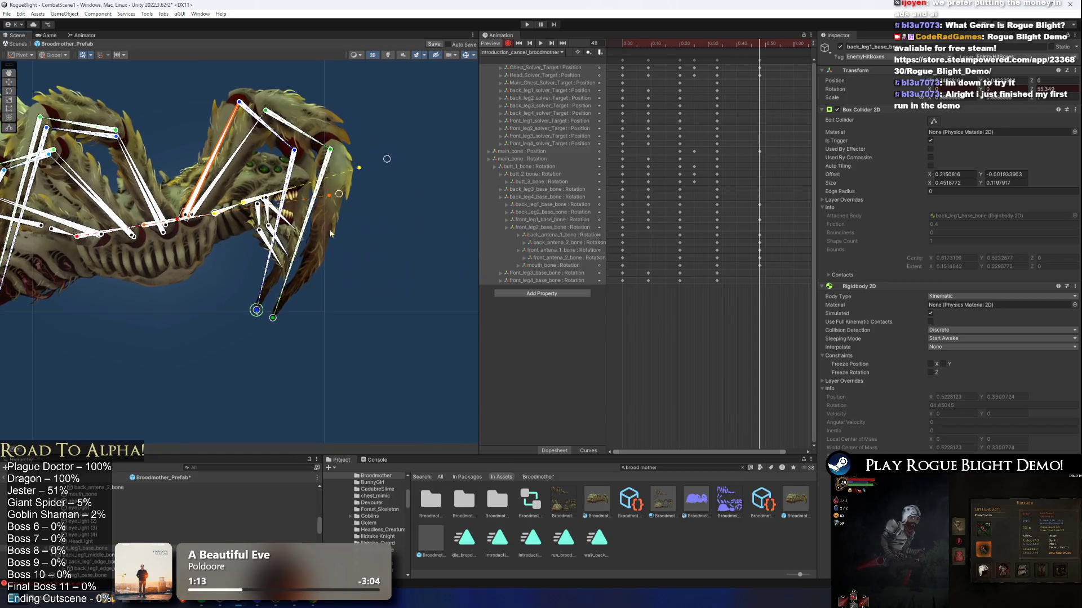
pyautogui.scroll(2, 339, 256)
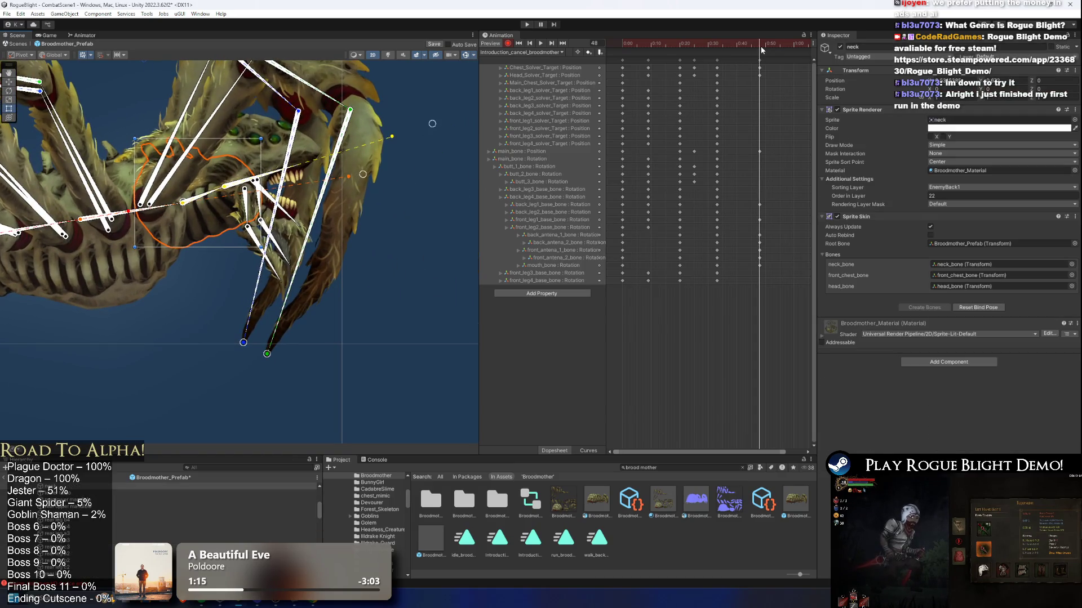
# Paste the 0:30 keyframe column at 1:00 and play the preview.
pyautogui.moveTo(761, 50); pyautogui.dragTo(724, 44)
pyautogui.click(717, 60)
pyautogui.click(793, 45)
pyautogui.hotkey('ctrl', 'v')
pyautogui.press('space')
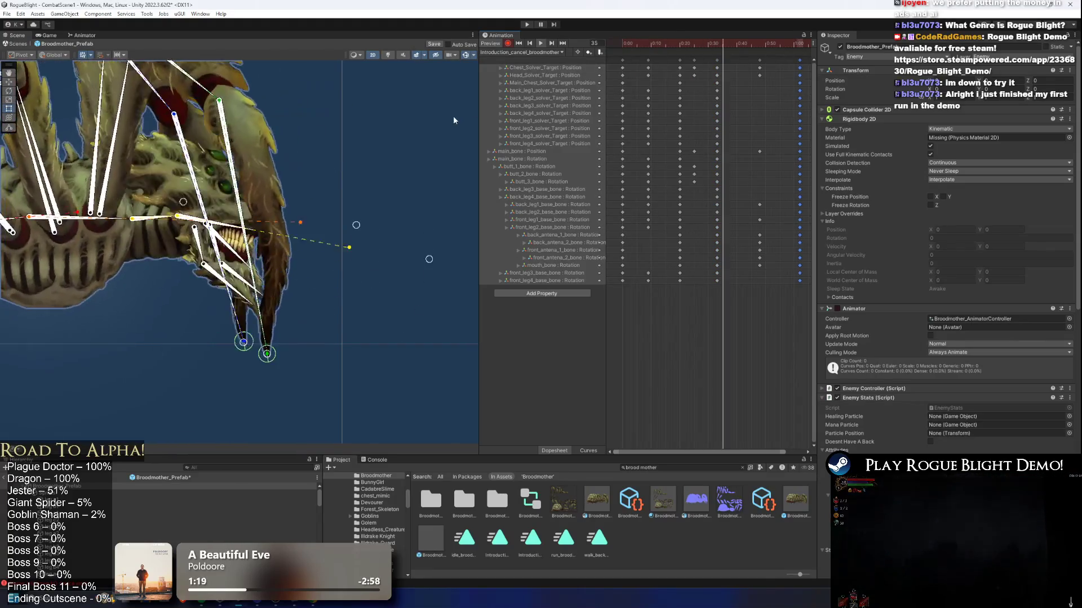
# Shift the frame-46 key column toward frame 41 and clear the keys after about 0:32.
pyautogui.click(346, 194)
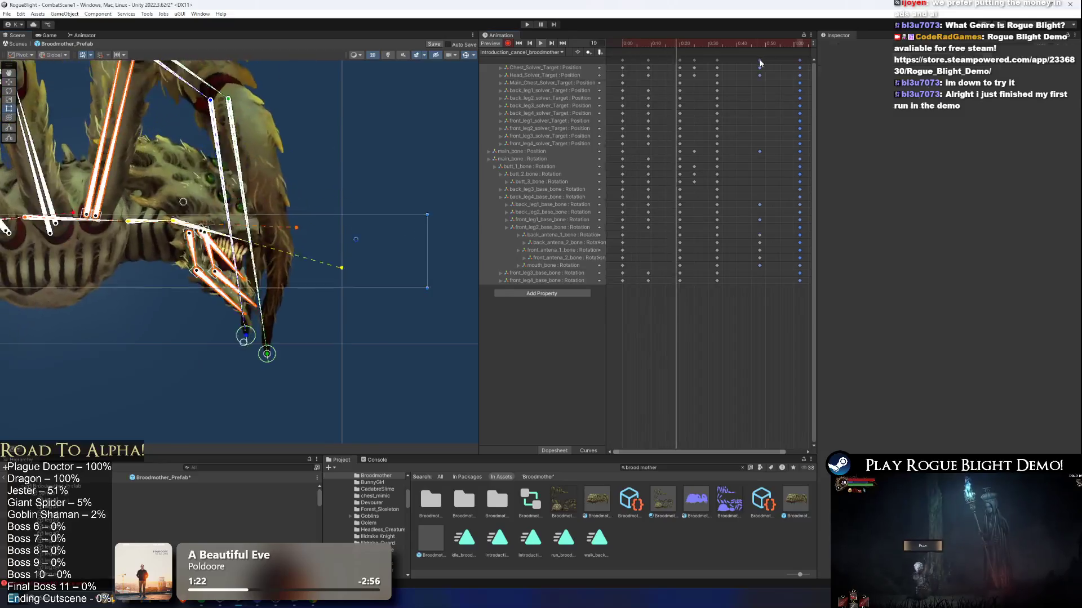
pyautogui.moveTo(760, 60); pyautogui.dragTo(742, 58)
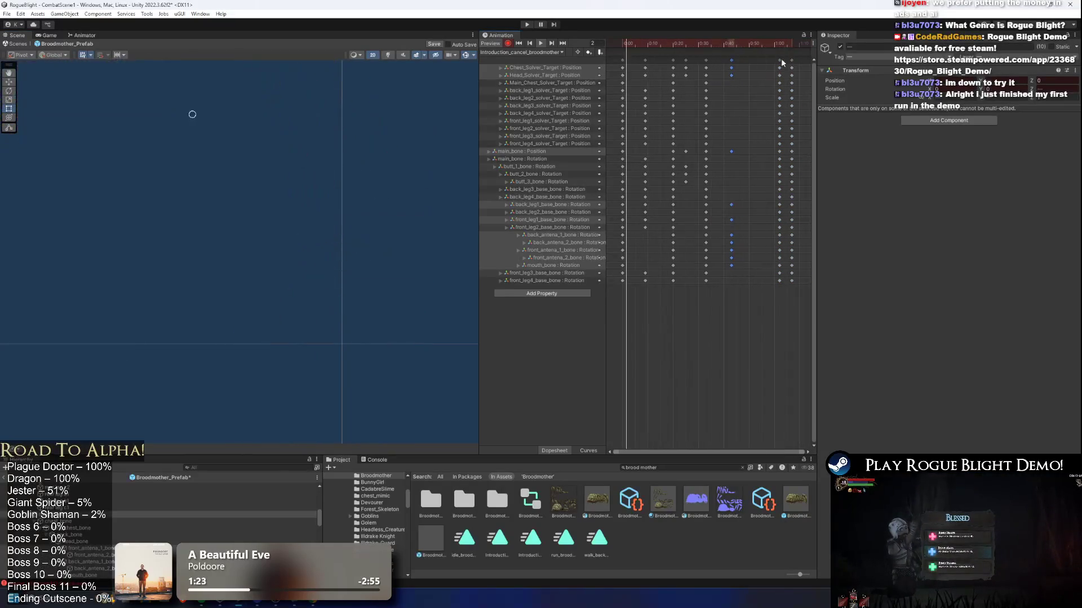
pyautogui.hotkey('ctrl', 'z')
pyautogui.hotkey('ctrl', 'z')
pyautogui.hotkey('ctrl', 'z')
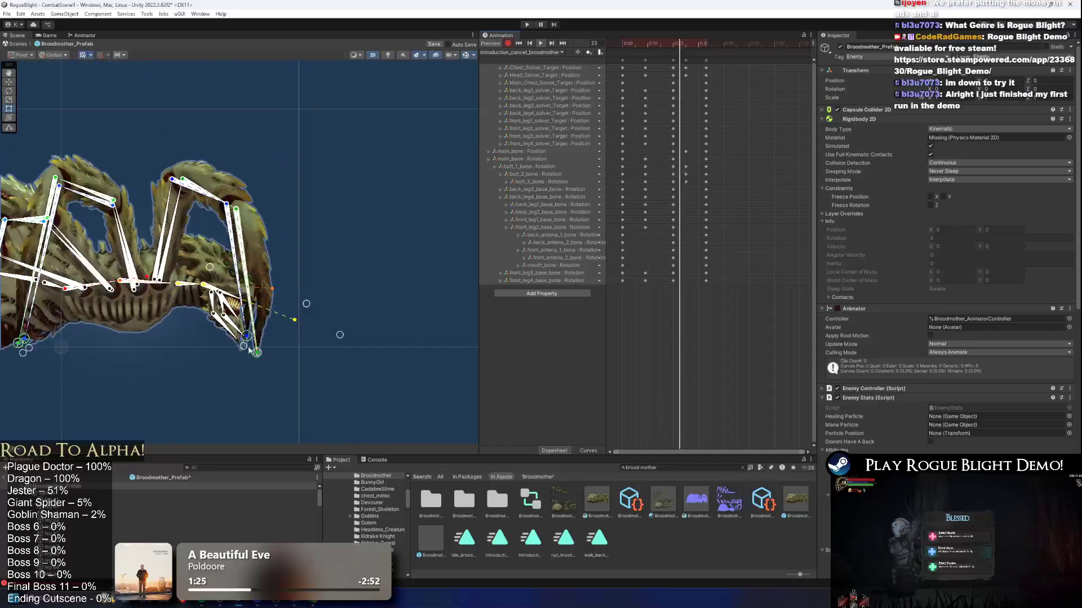
pyautogui.click(260, 383)
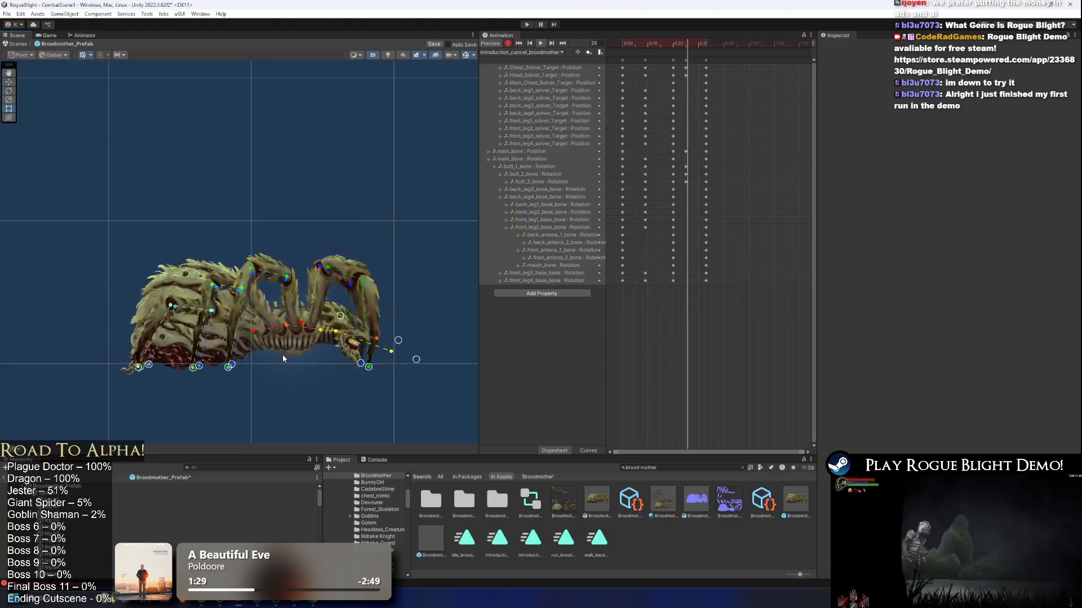
# Around frame 7, pull the head and leg targets down-left to repose the spider, then preview.
pyautogui.click(652, 41)
pyautogui.moveTo(652, 41)
pyautogui.mouseDown()
pyautogui.moveTo(641, 43)
pyautogui.moveTo(657, 51)
pyautogui.mouseUp()
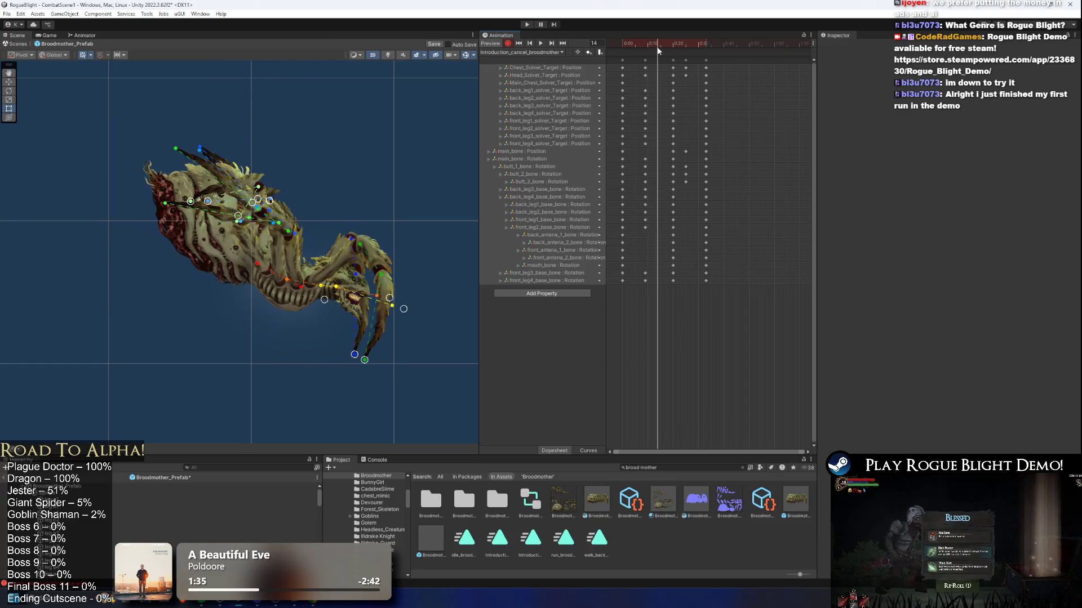
pyautogui.scroll(2, 279, 200)
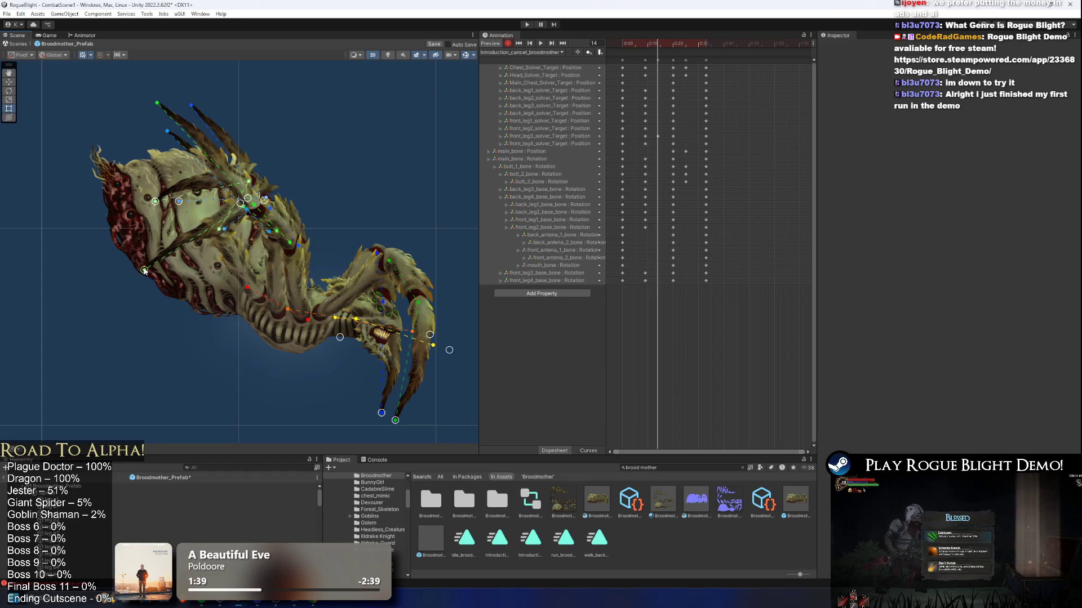
pyautogui.scroll(2, 208, 248)
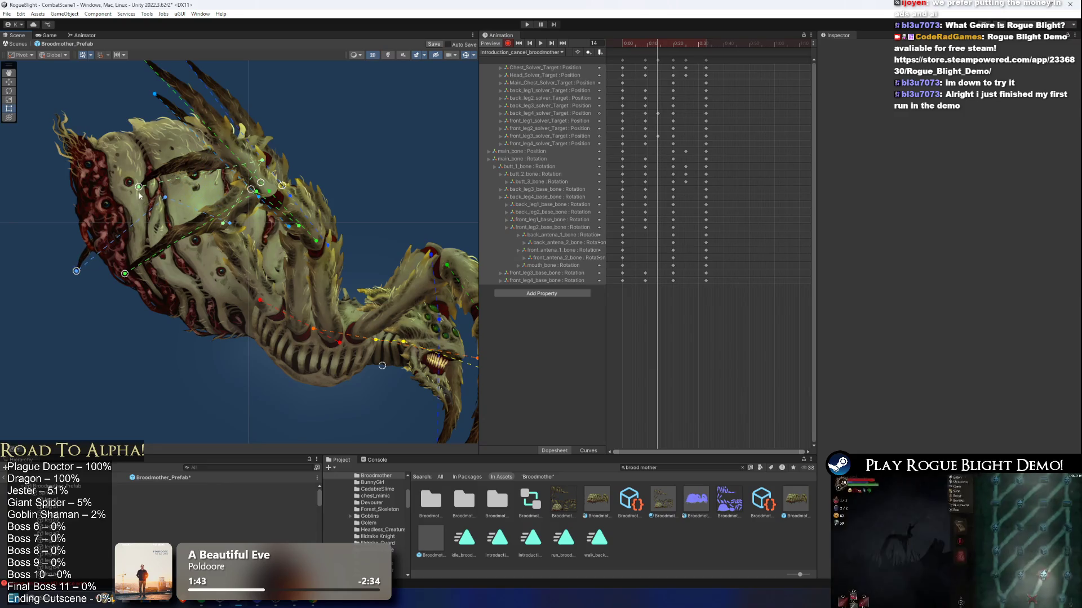
pyautogui.moveTo(105, 219); pyautogui.dragTo(58, 275)
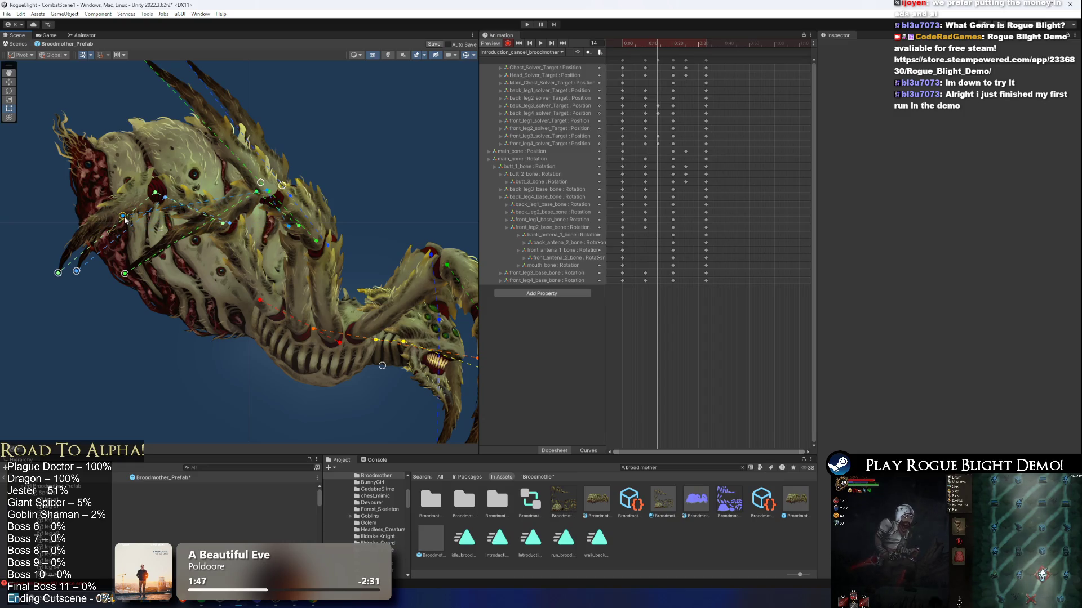
pyautogui.moveTo(255, 182)
pyautogui.mouseDown()
pyautogui.moveTo(99, 223)
pyautogui.moveTo(122, 240)
pyautogui.mouseUp()
pyautogui.moveTo(650, 43); pyautogui.dragTo(670, 49)
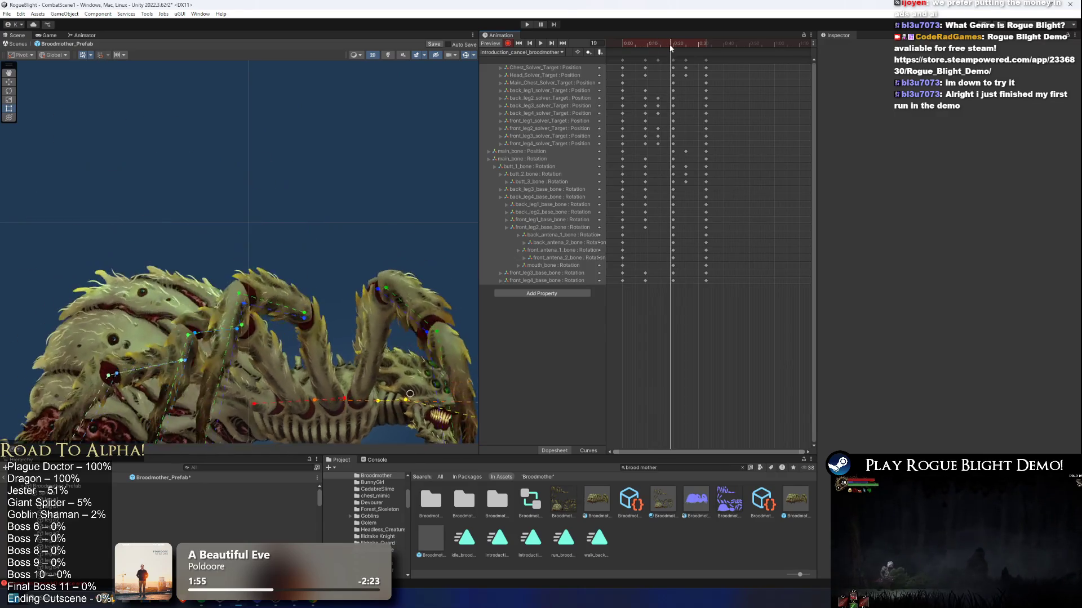
pyautogui.press('space')
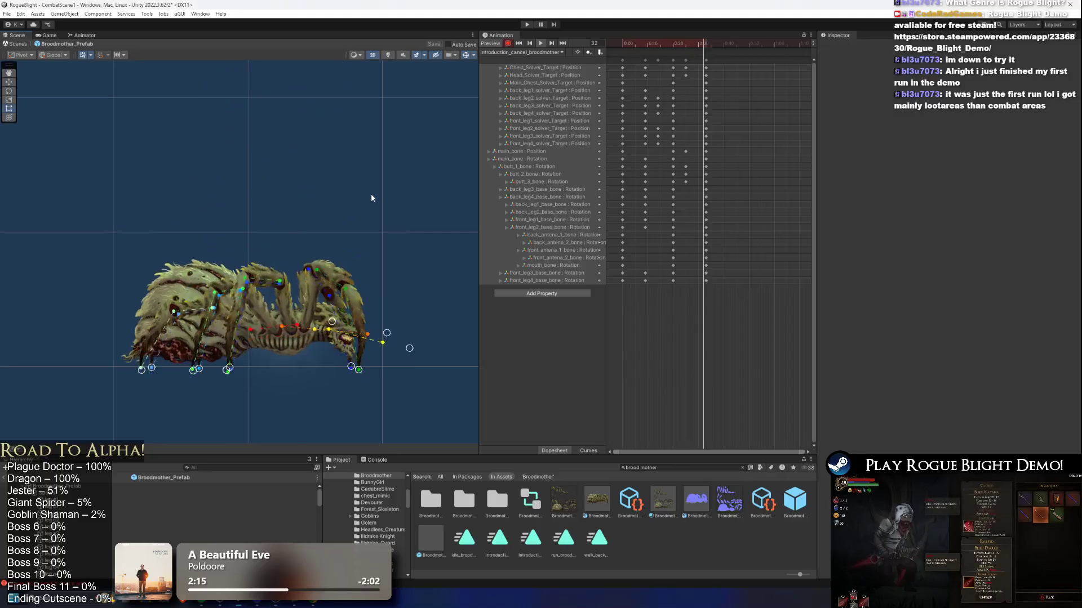
# Run the game, walk the character right until the Broodmother spawns, then stop play mode.
pyautogui.click(527, 25)
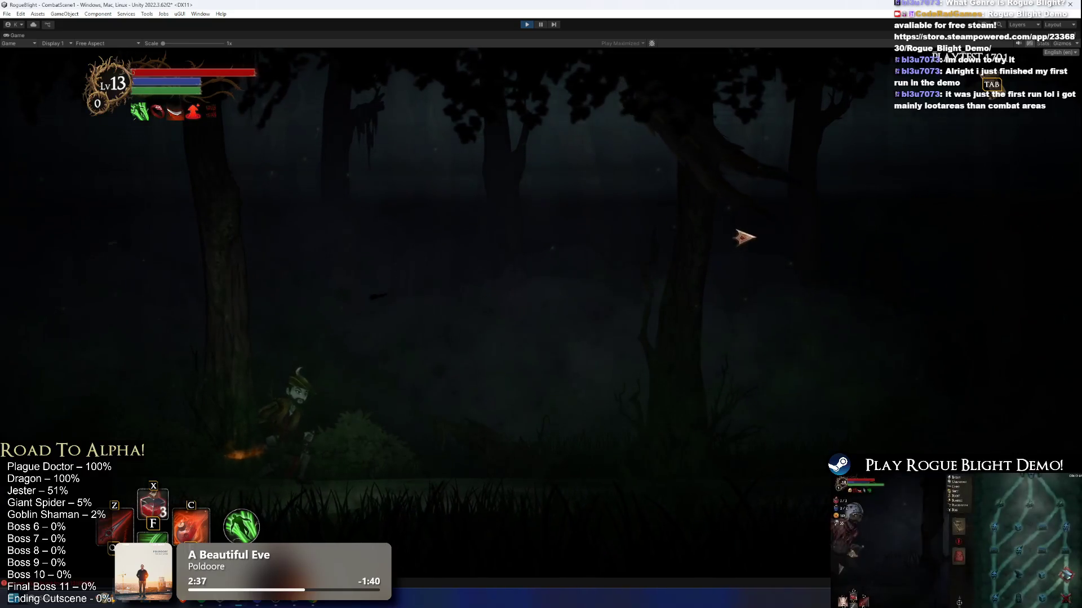
pyautogui.press('Right')
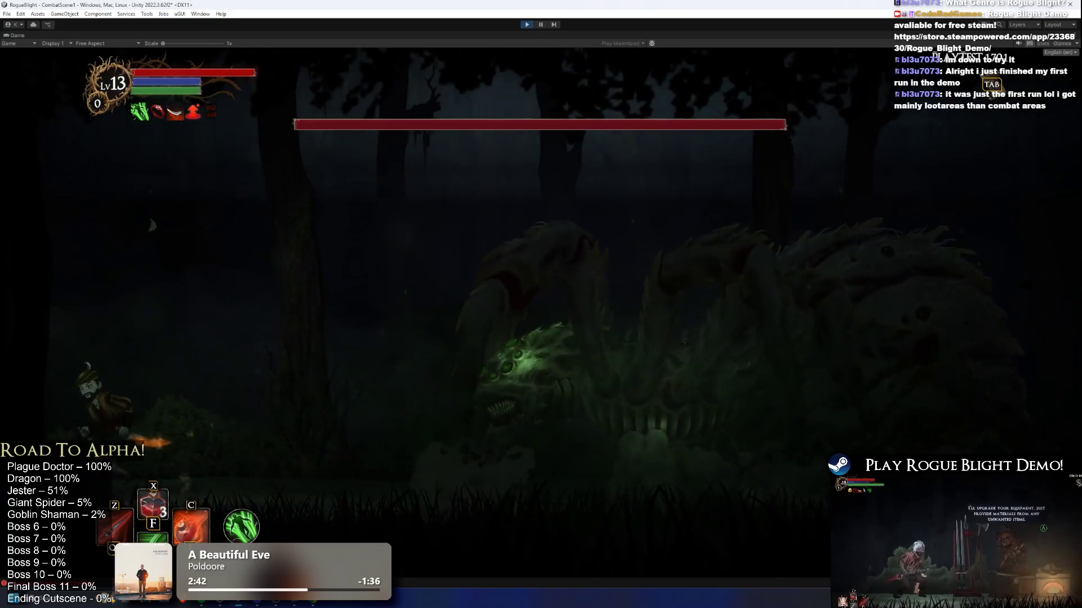
pyautogui.hotkey('ctrl', 'p')
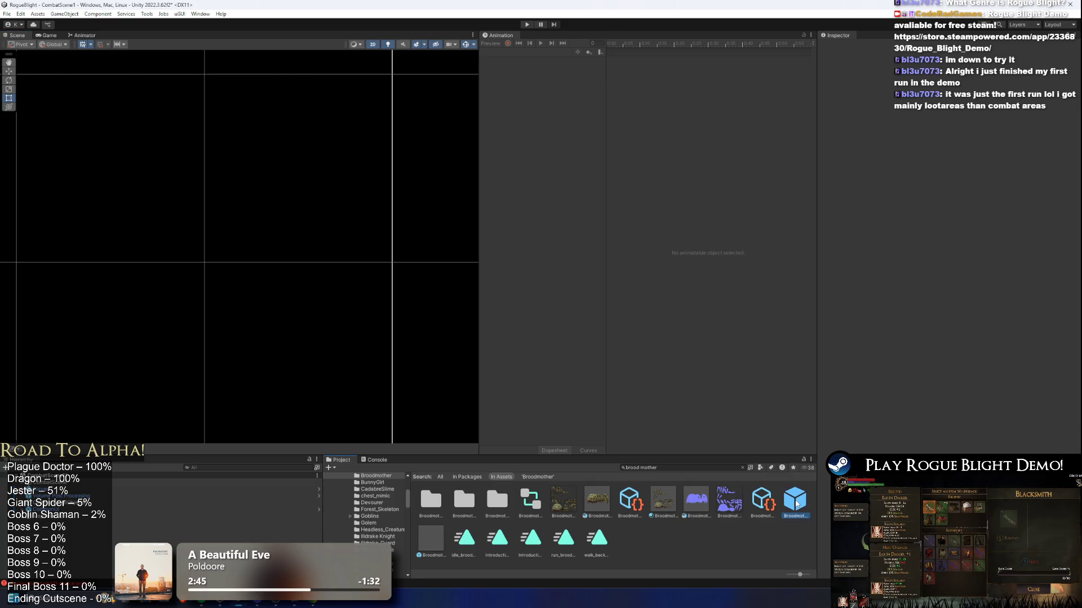
# Open the Broodmother prefab and switch to the Introduction_cancel_broodmother clip.
pyautogui.doubleClick(795, 501)
pyautogui.click(502, 52)
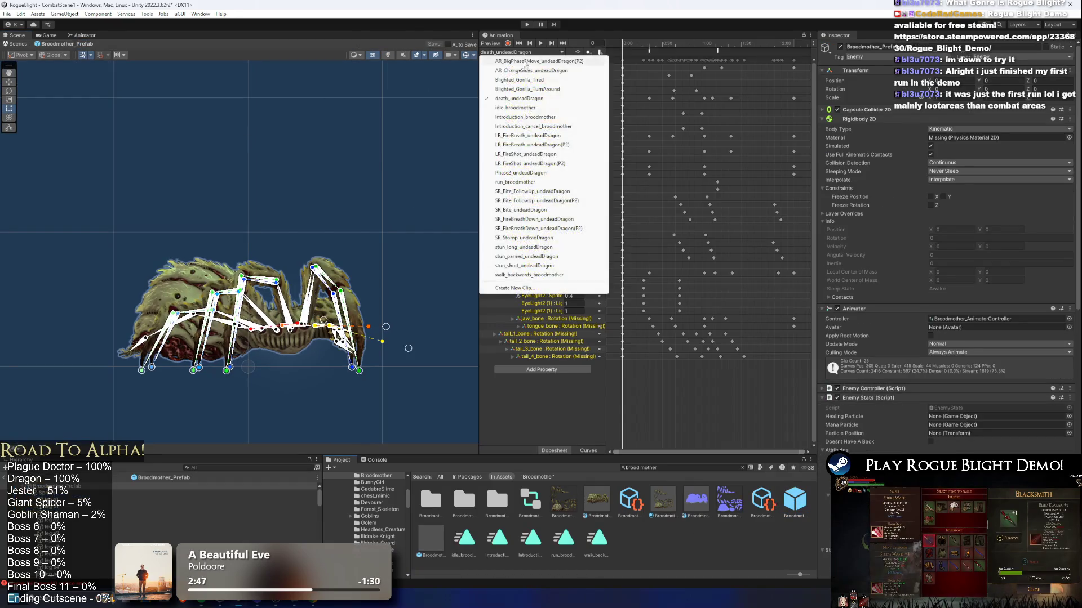
pyautogui.click(544, 126)
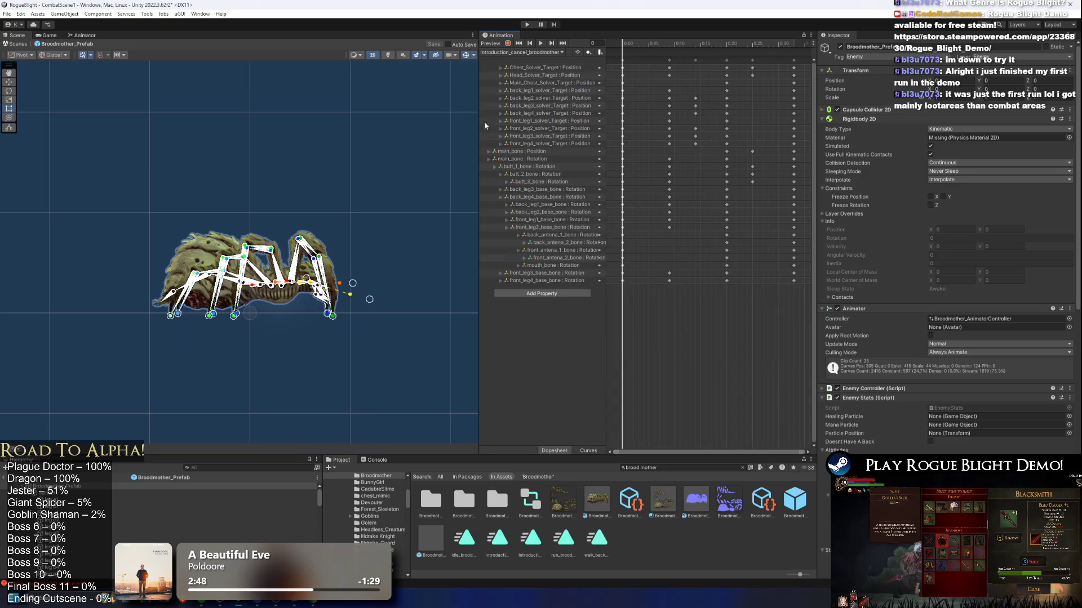
# Retime all keys, stretching to about 0:60 then compressing to end near 0:52, and play-test.
pyautogui.moveTo(767, 323); pyautogui.dragTo(619, 56)
pyautogui.scroll(-3, 747, 105)
pyautogui.moveTo(695, 105)
pyautogui.mouseDown()
pyautogui.moveTo(766, 105)
pyautogui.moveTo(751, 103)
pyautogui.mouseUp()
pyautogui.press('space')
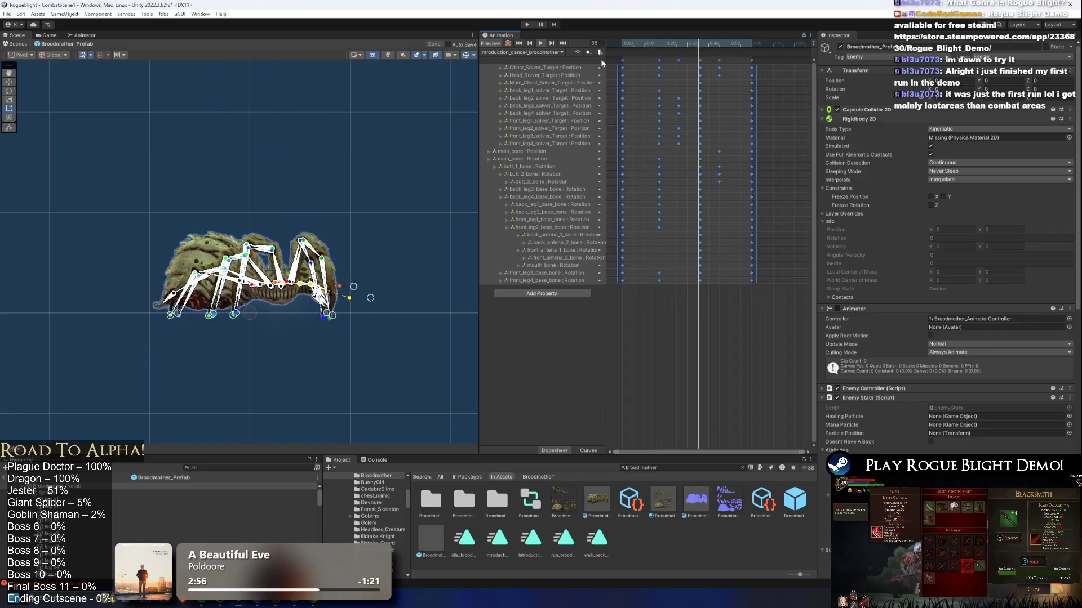
pyautogui.click(397, 144)
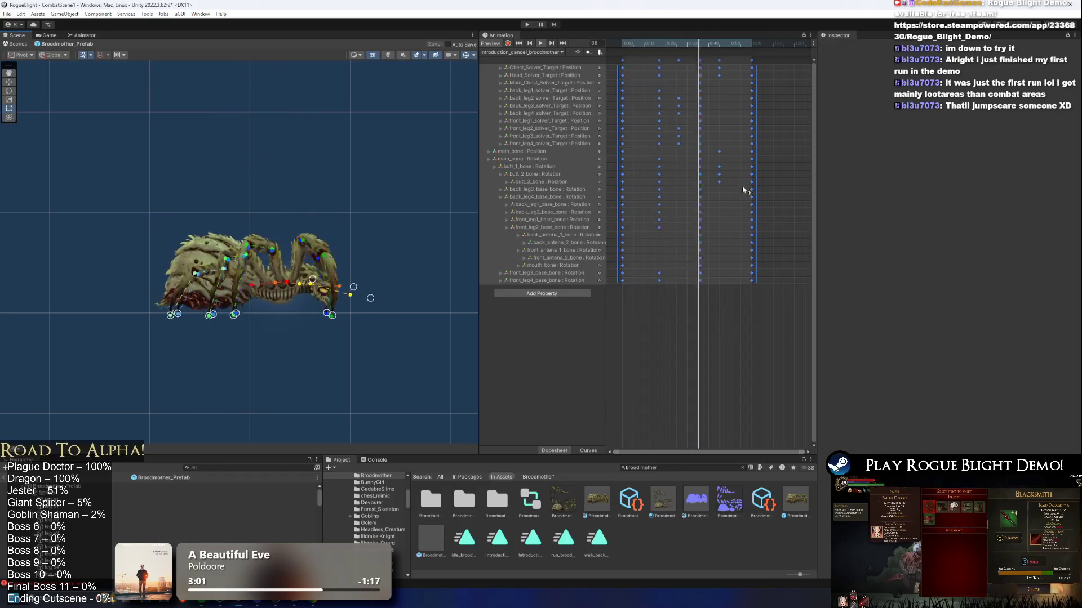
pyautogui.moveTo(754, 87); pyautogui.dragTo(736, 82)
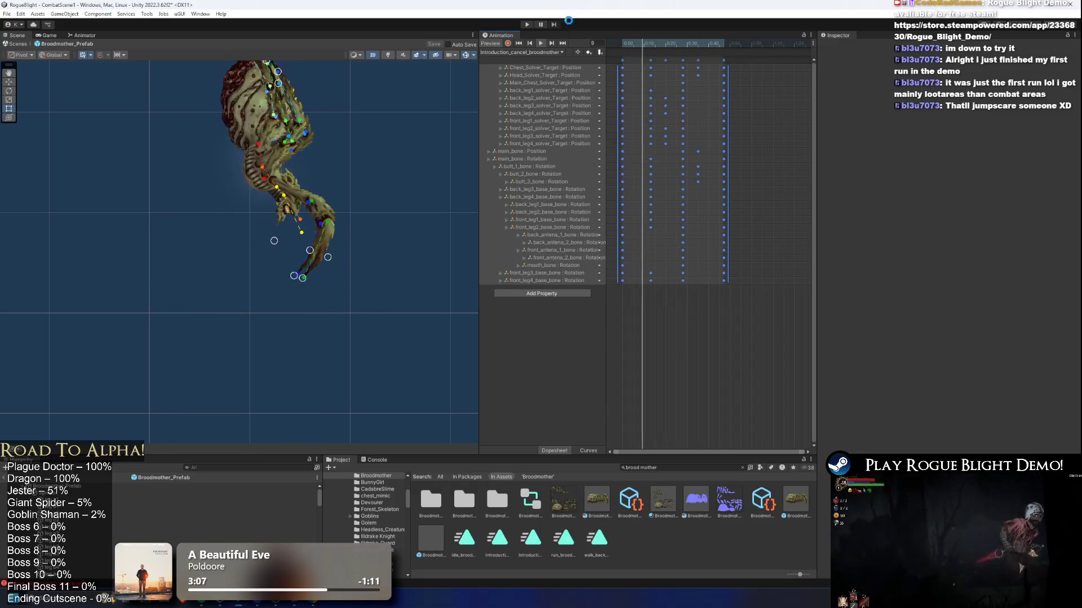
pyautogui.click(526, 24)
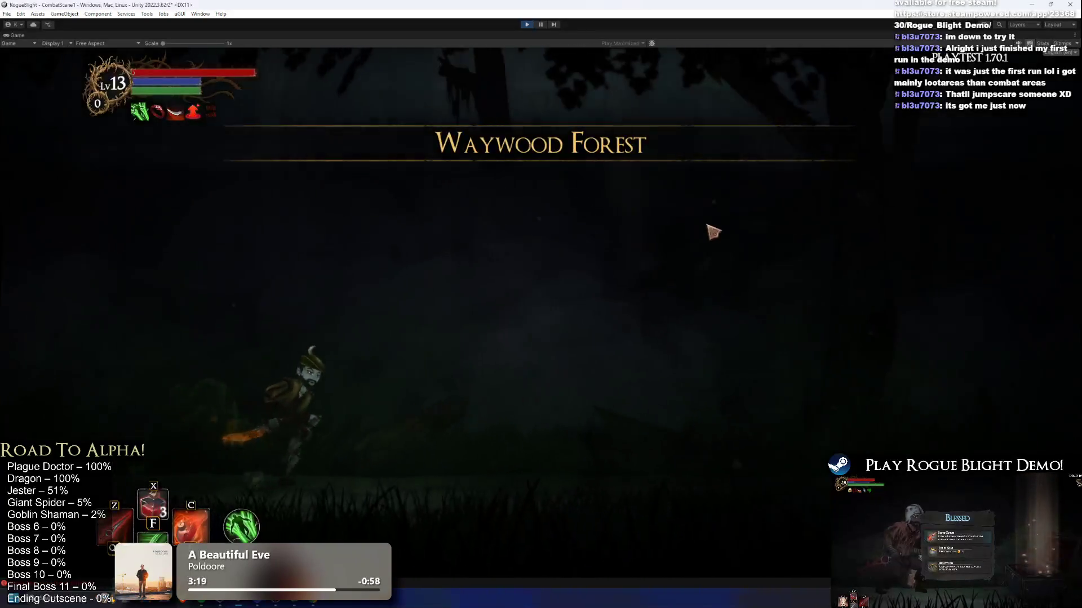
# Walk the character left and right to trigger the Broodmother's drop-in, then exit play mode.
pyautogui.press('d')
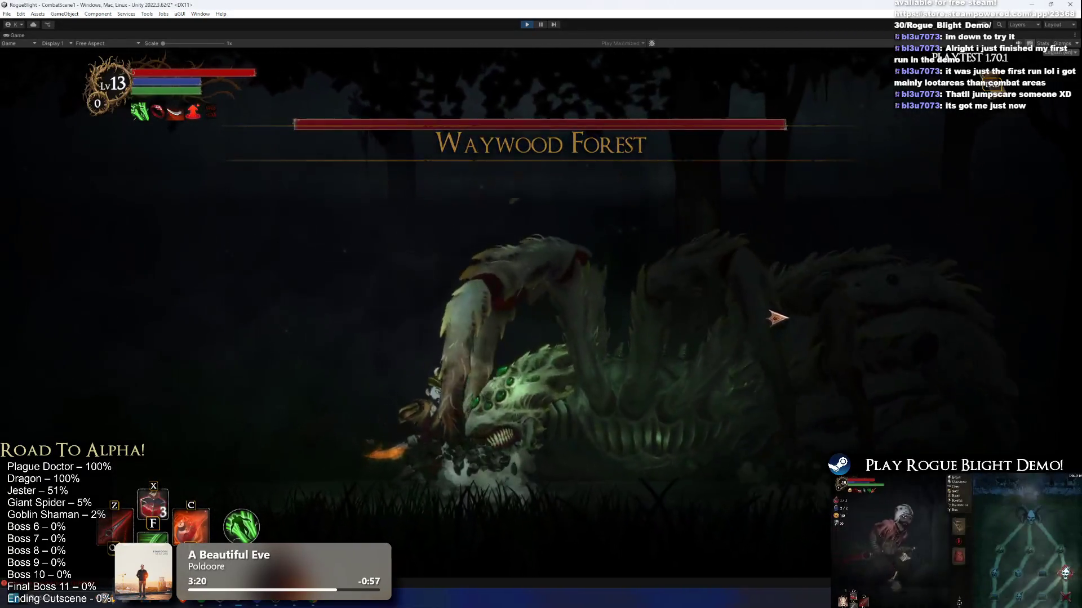
pyautogui.press('a')
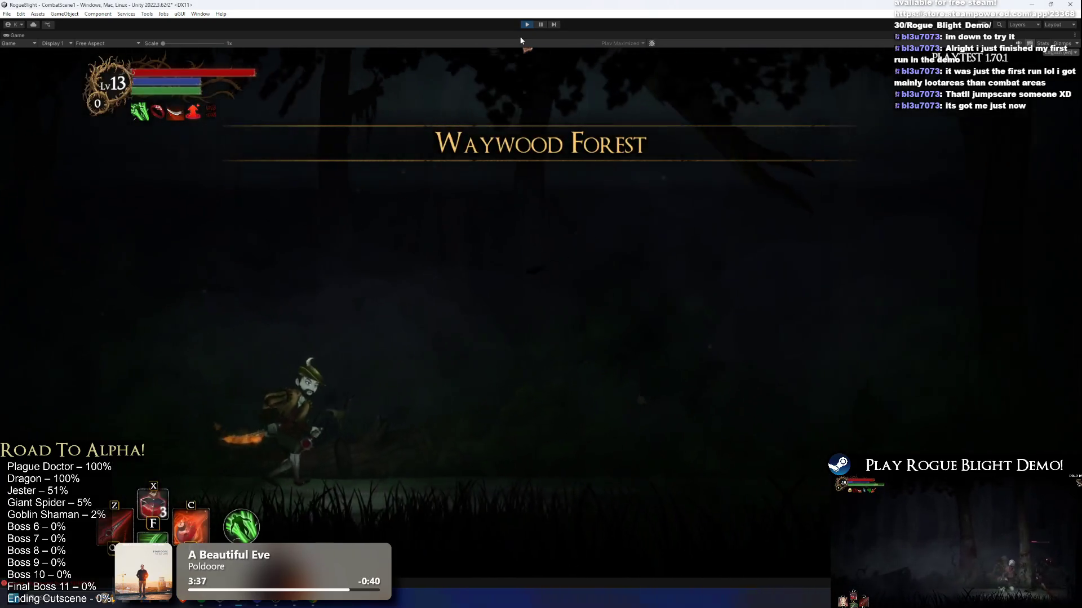
pyautogui.press('Left')
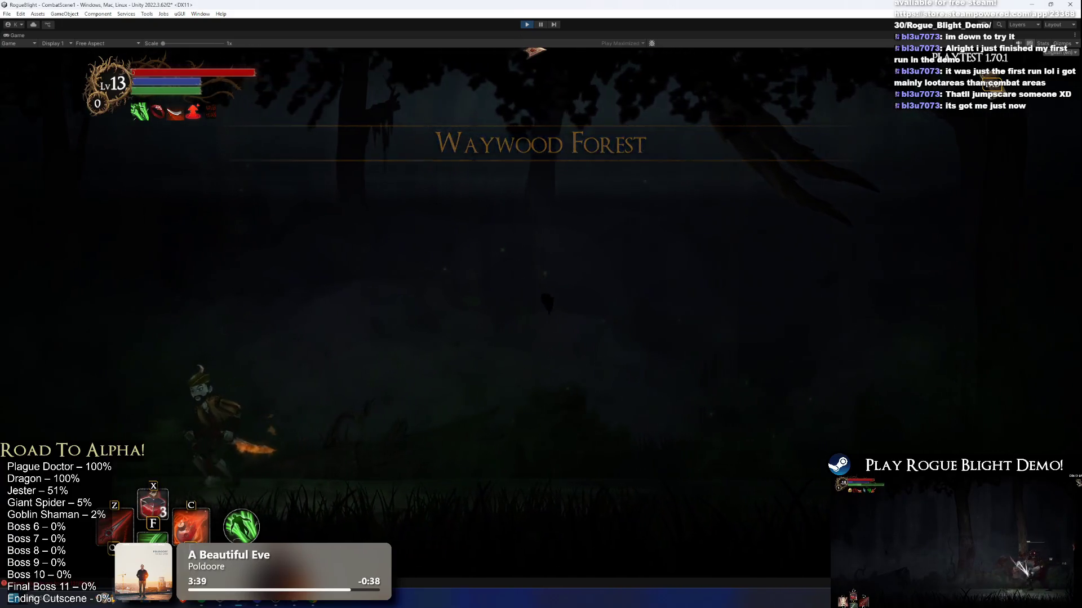
pyautogui.press('Right')
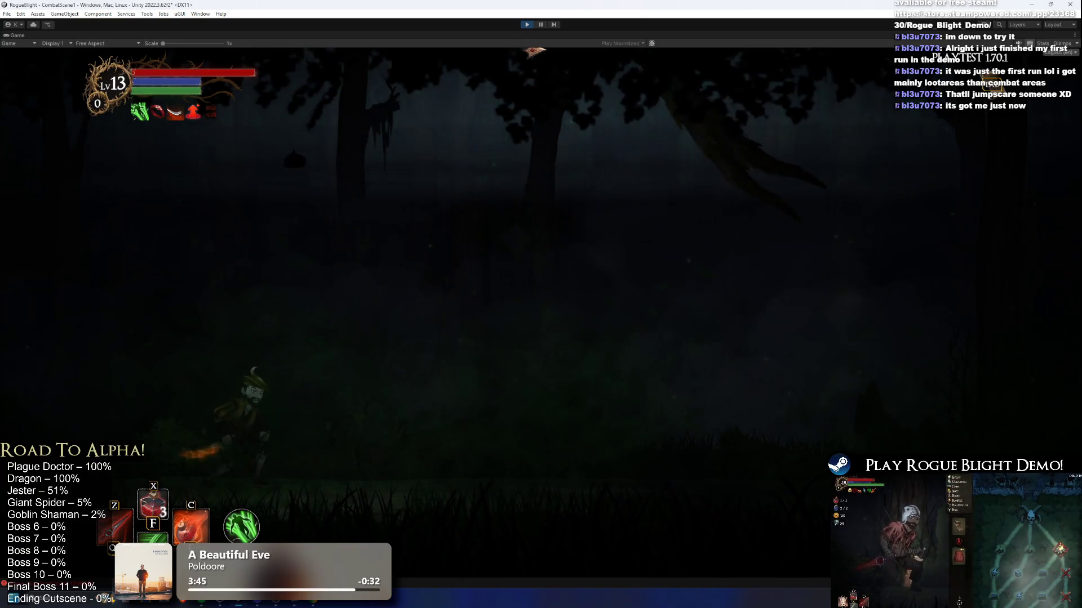
pyautogui.press('Right')
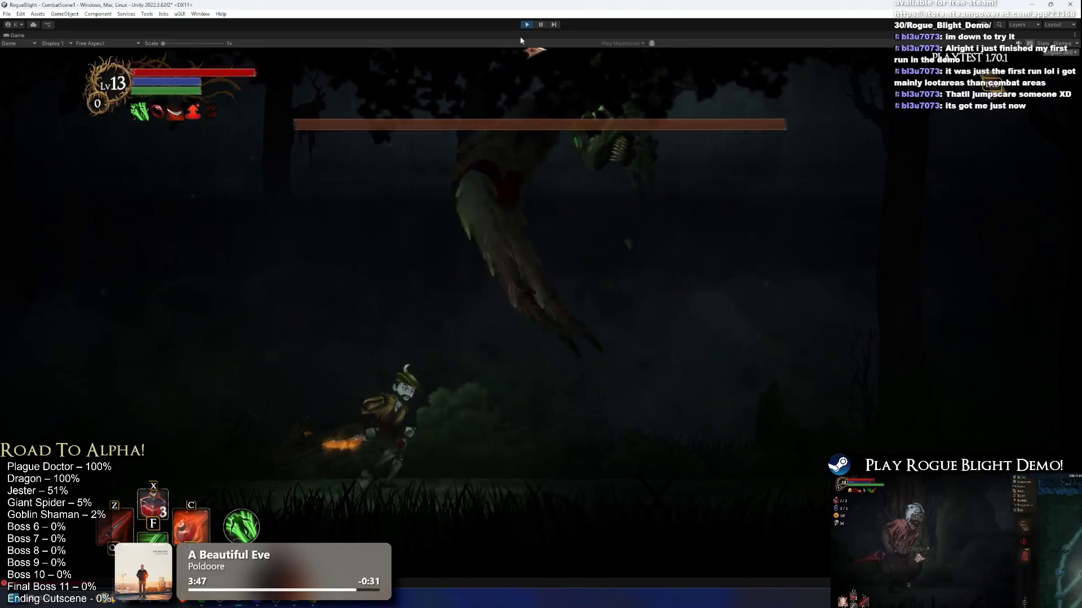
pyautogui.press('Left')
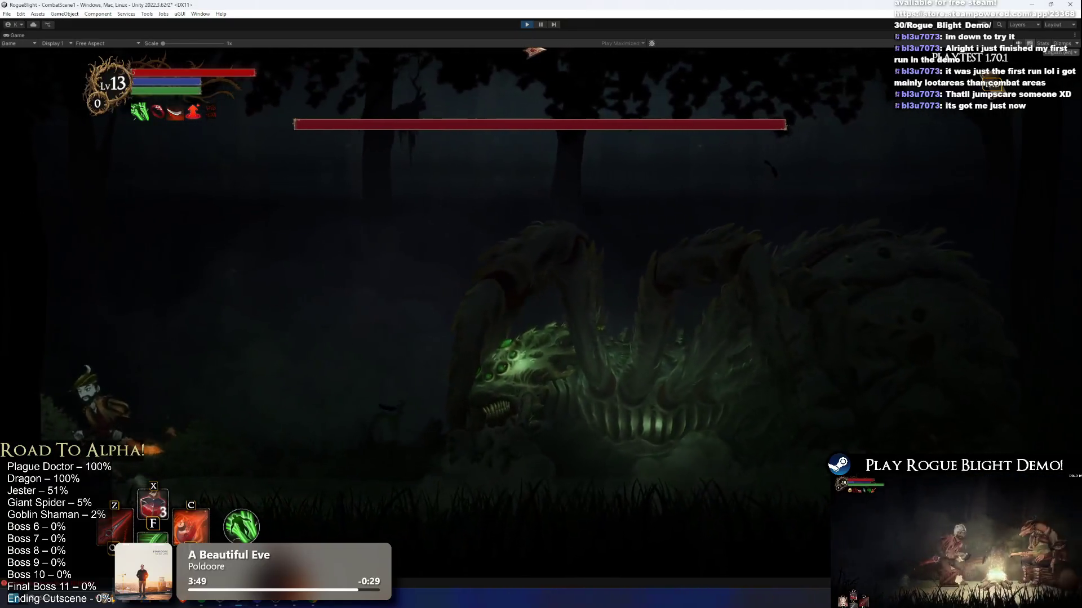
pyautogui.press('Right')
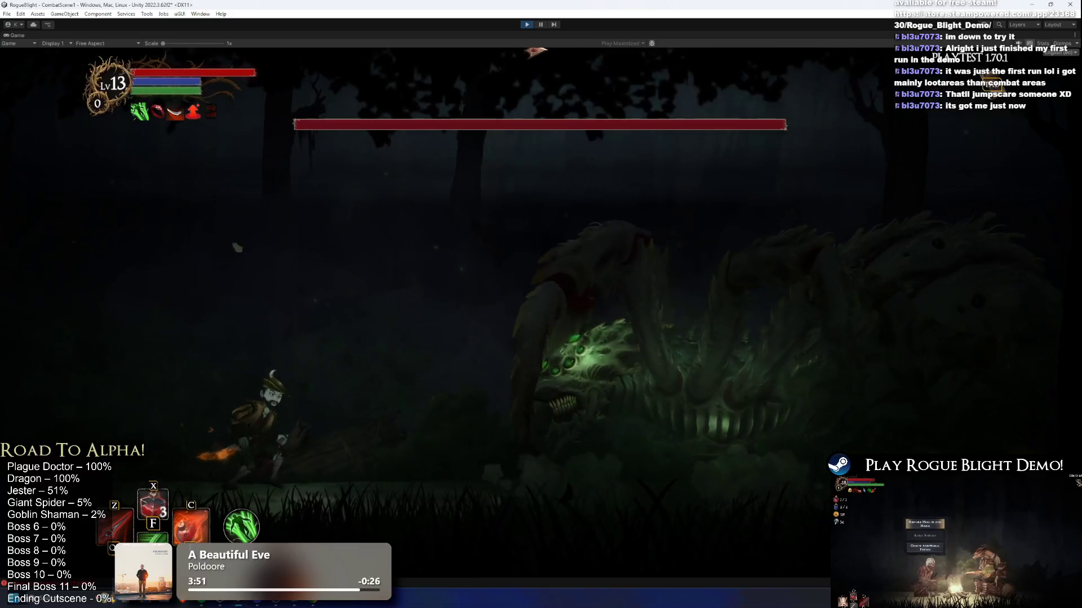
pyautogui.hotkey('ctrl', 'p')
# Spread the clip's last three key columns later in time in the Dopesheet.
pyautogui.moveTo(693, 56); pyautogui.dragTo(692, 57)
pyautogui.moveTo(759, 77); pyautogui.dragTo(780, 76)
pyautogui.click(642, 43)
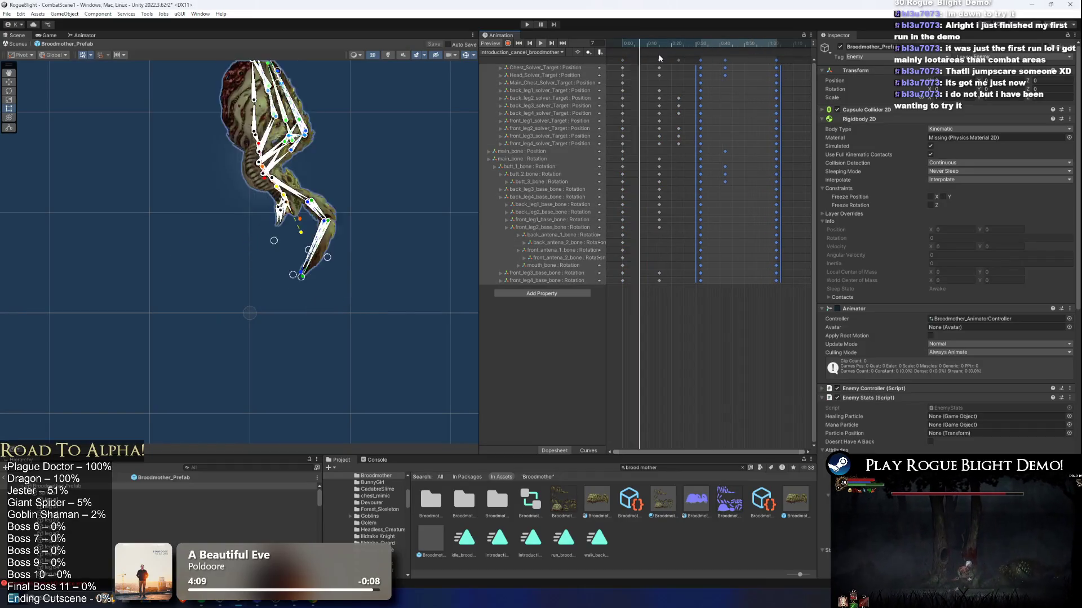
# Deselect the keyframes and launch another play test of the retimed entrance.
pyautogui.click(700, 346)
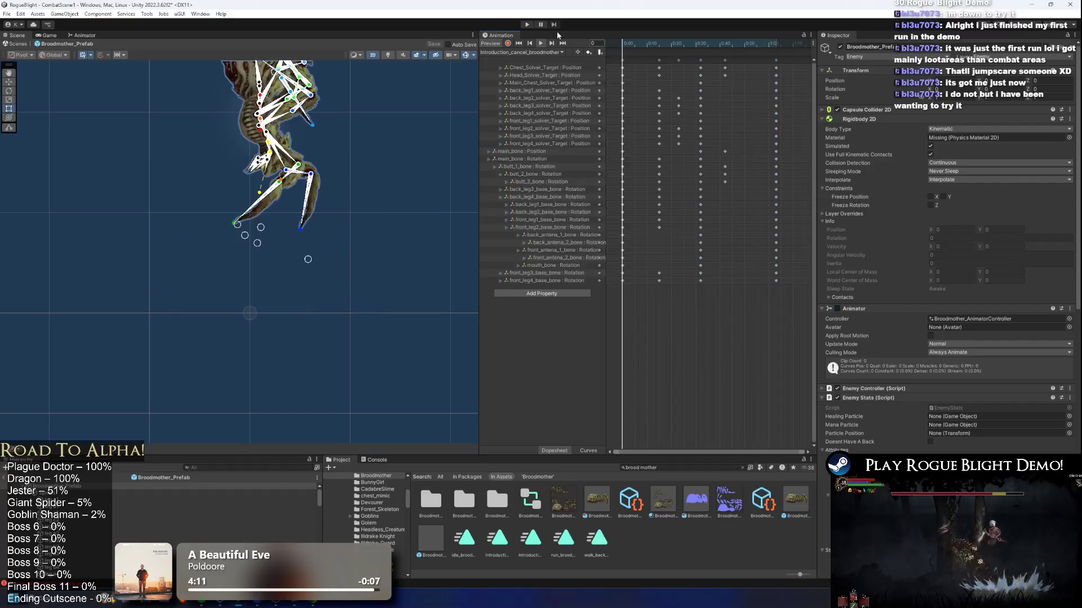
pyautogui.click(527, 24)
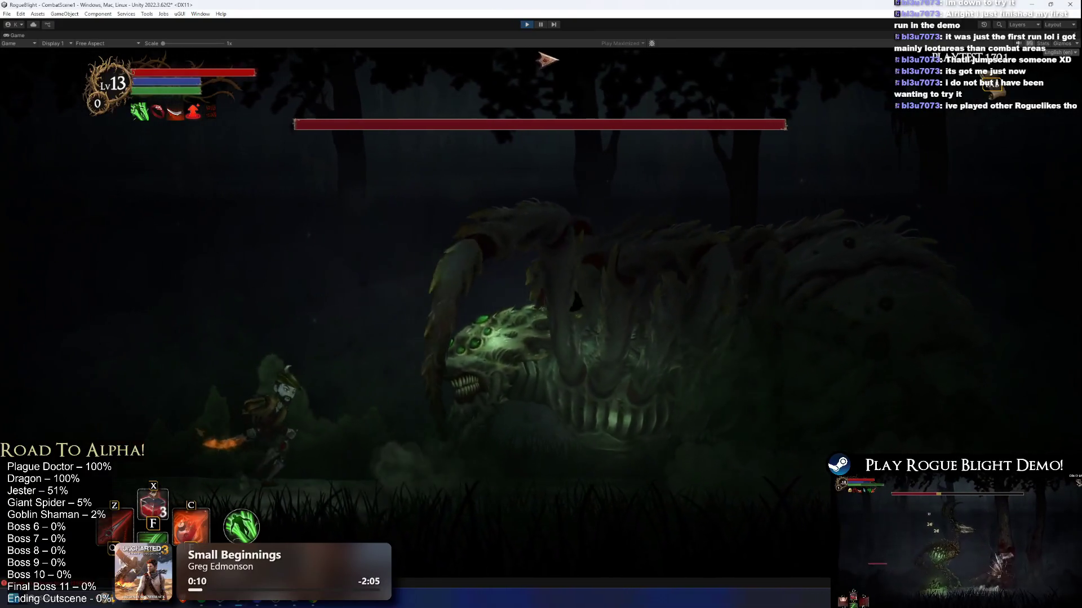
# Stop the running play test with Ctrl+P.
pyautogui.hotkey('ctrl', 'p')
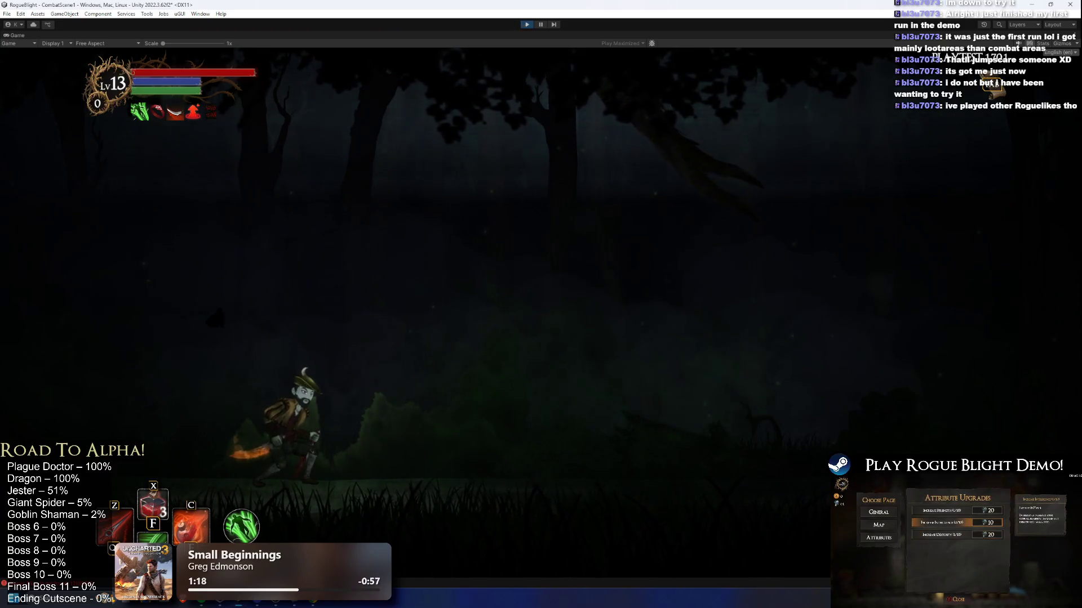
# Move right, attack the spider boss once, then stop the play test.
pyautogui.press('d')
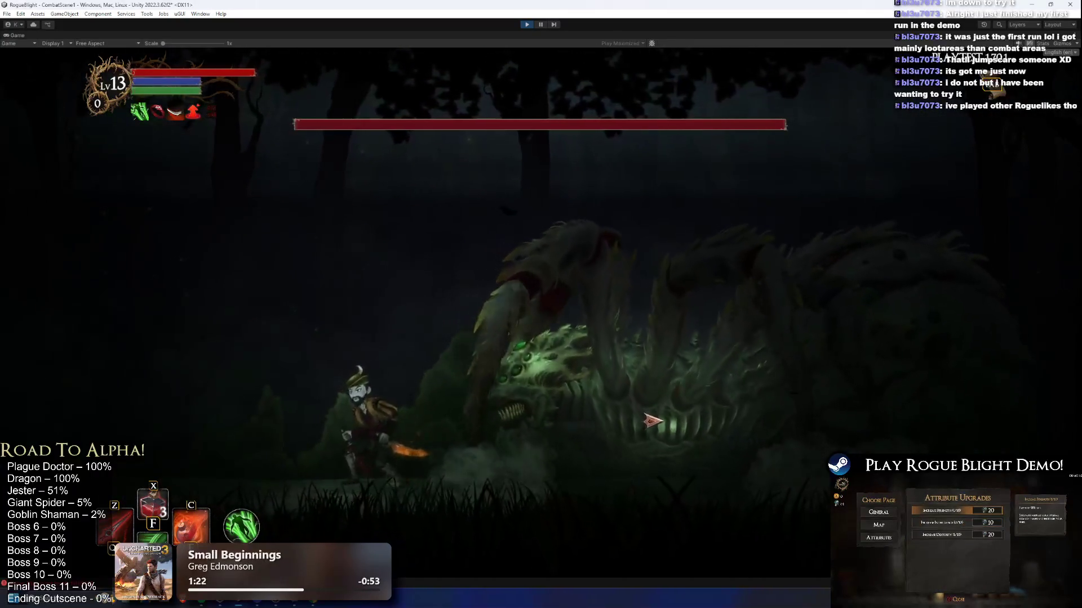
pyautogui.click(653, 424)
pyautogui.press('d')
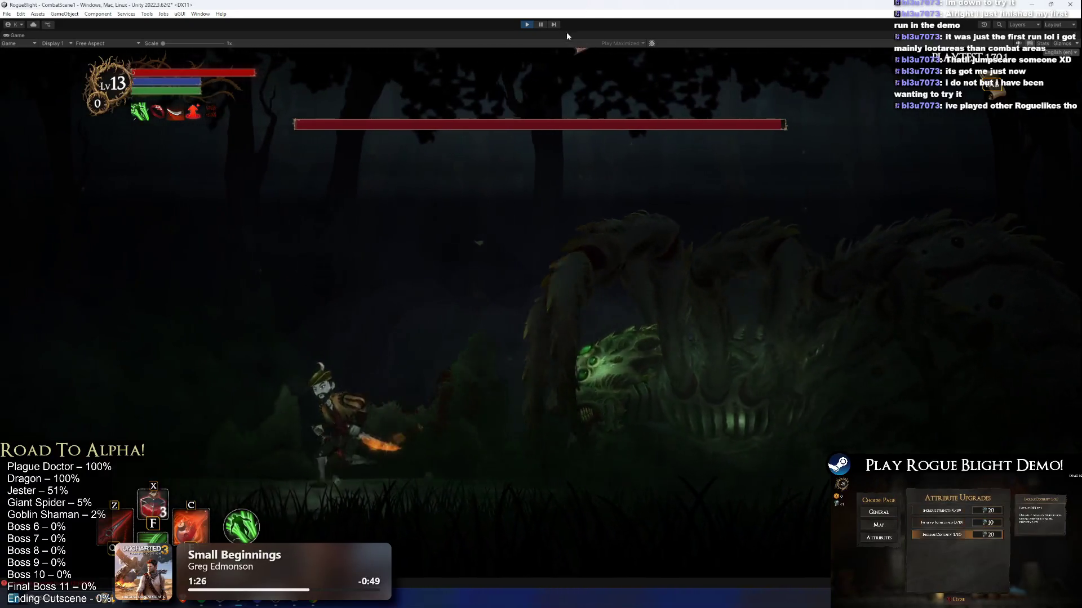
pyautogui.hotkey('ctrl', 'p')
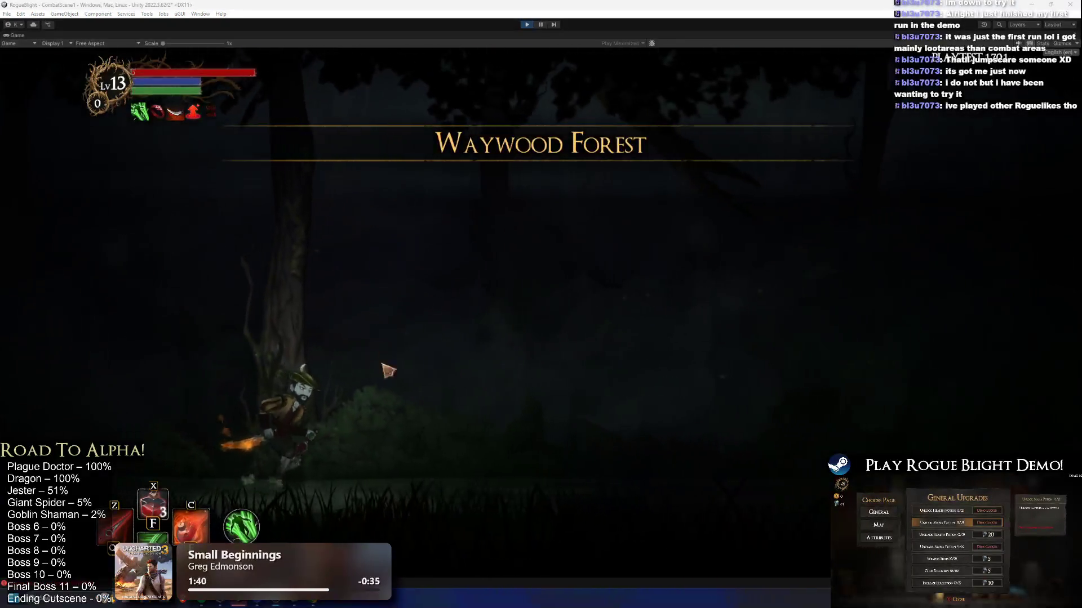
# Fight the spider boss with back-and-forth moves and repeated strikes, then open system search.
pyautogui.press('a')
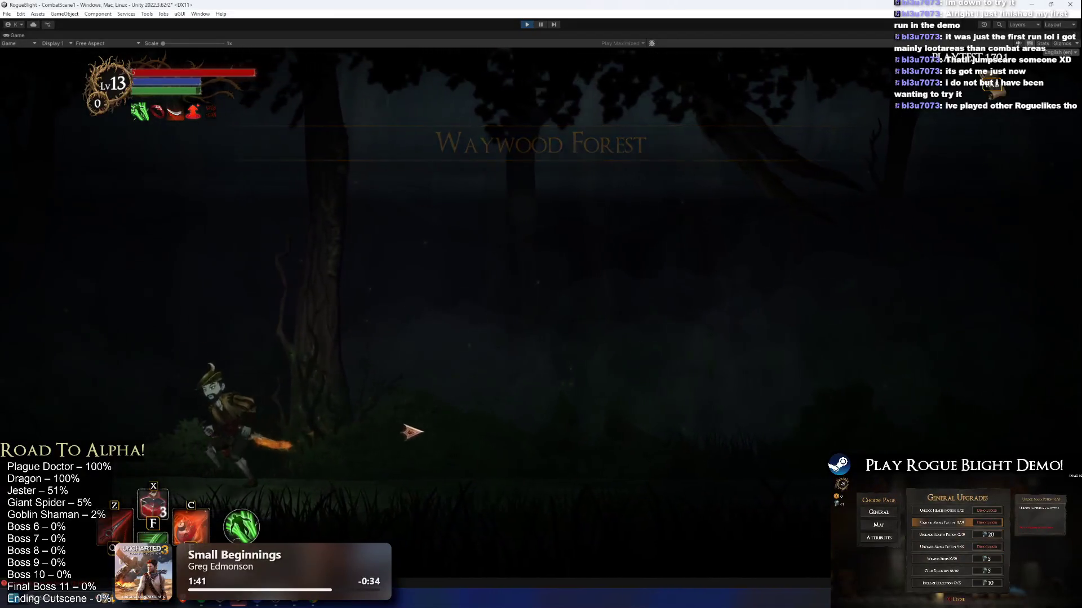
pyautogui.press('d')
pyautogui.click(616, 427)
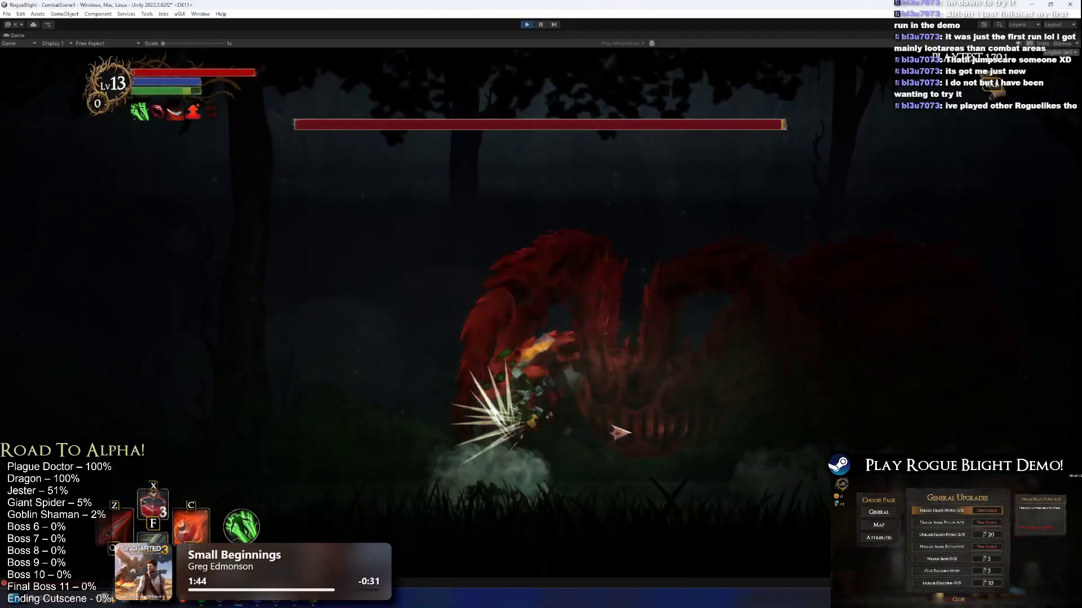
pyautogui.click(637, 414)
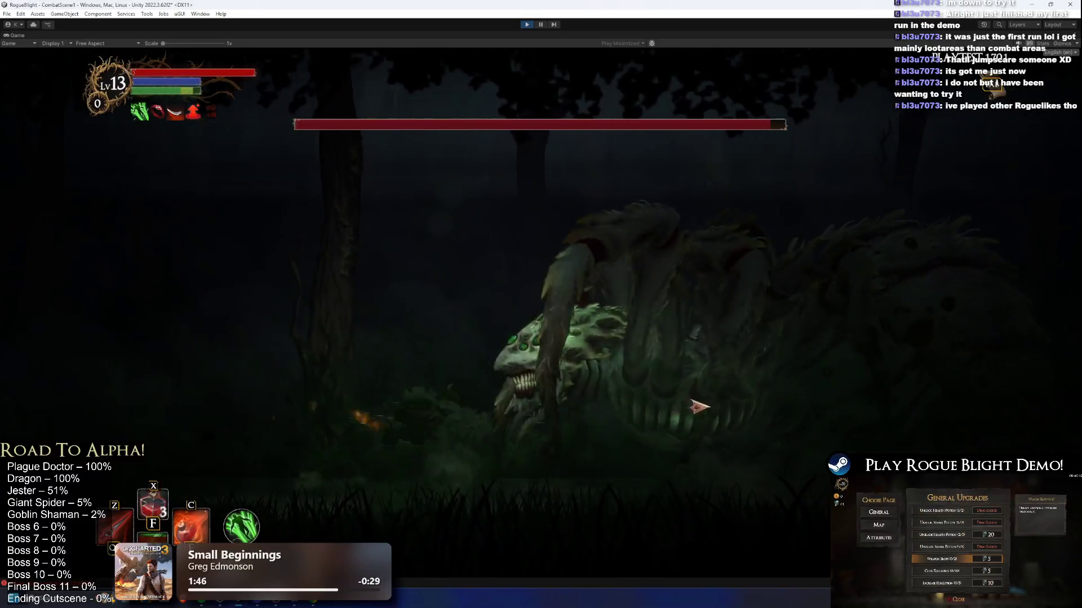
pyautogui.click(726, 407)
pyautogui.press('a')
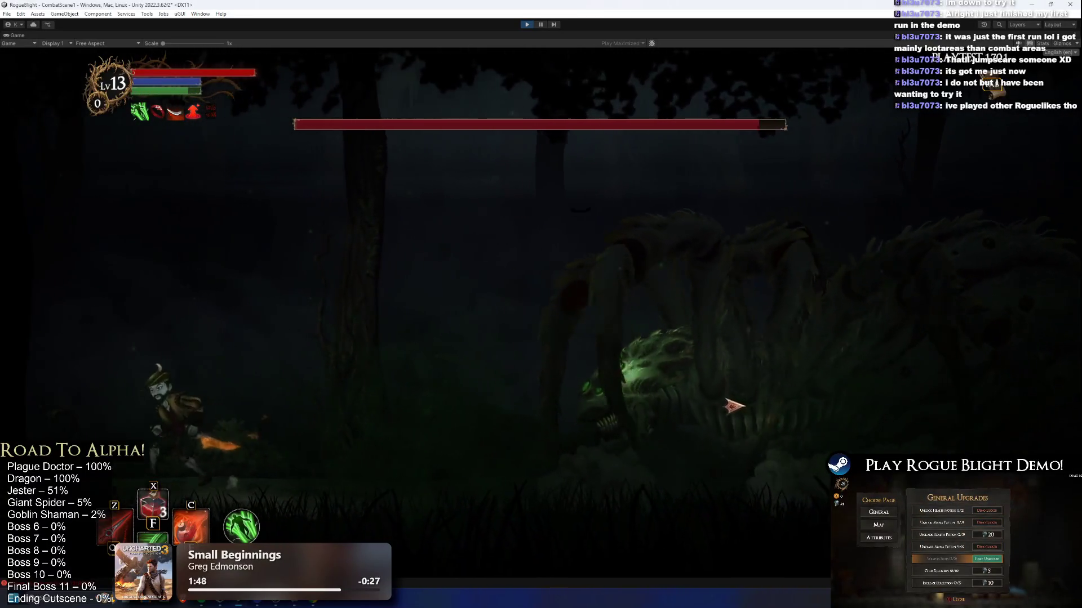
pyautogui.press('d')
pyautogui.click(735, 411)
pyautogui.press('a')
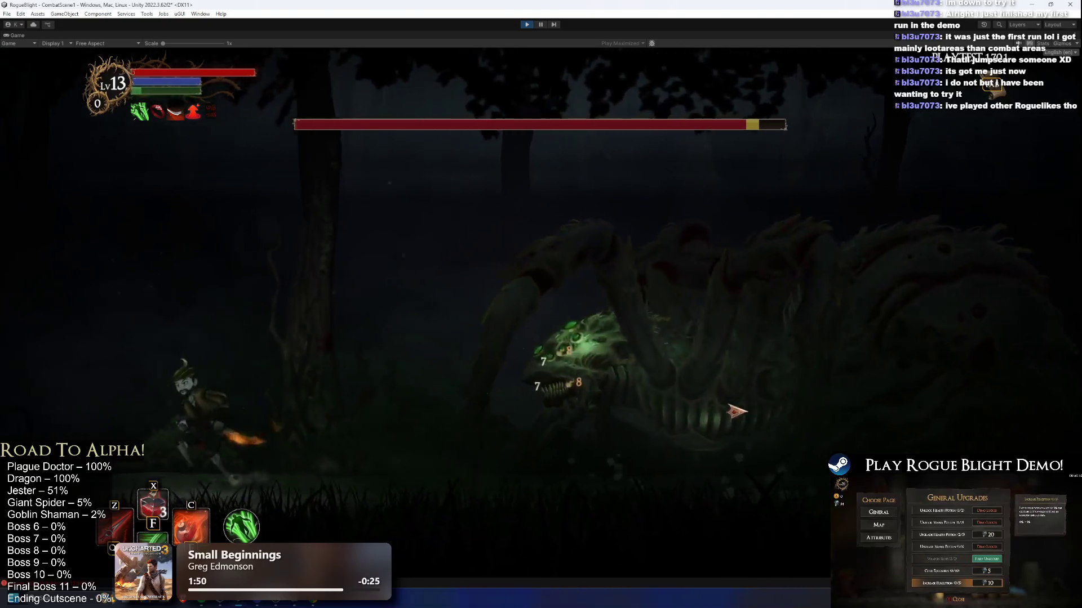
pyautogui.press('d')
pyautogui.click(736, 412)
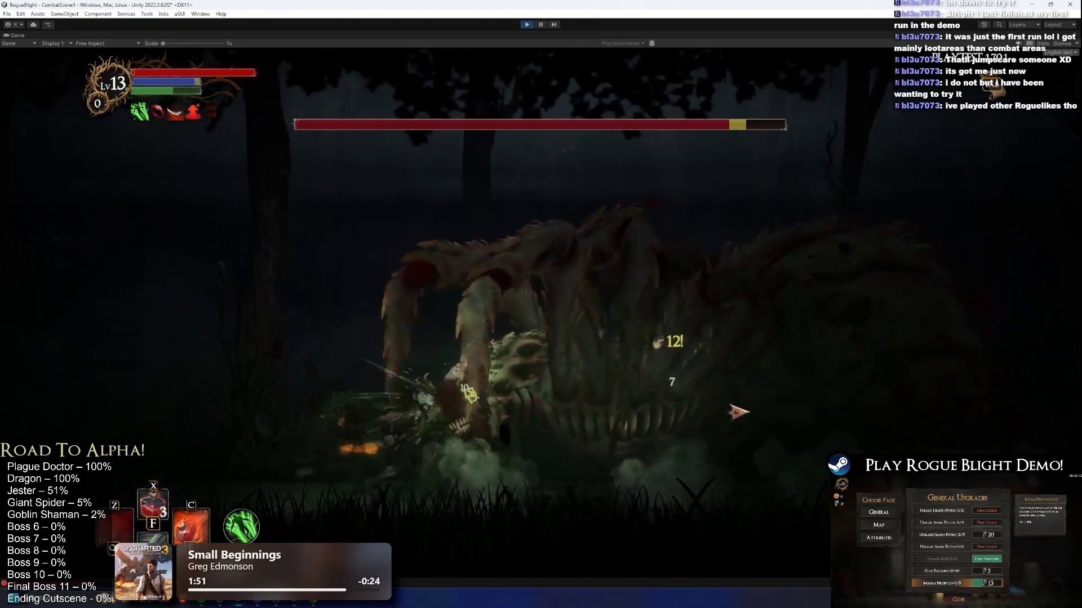
pyautogui.press('a')
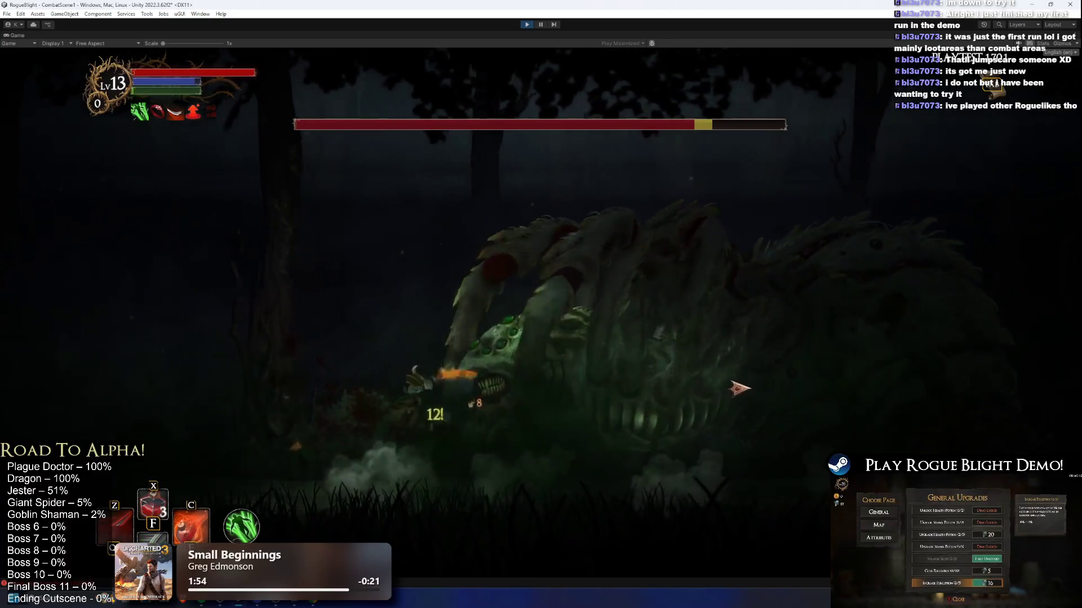
pyautogui.click(732, 388)
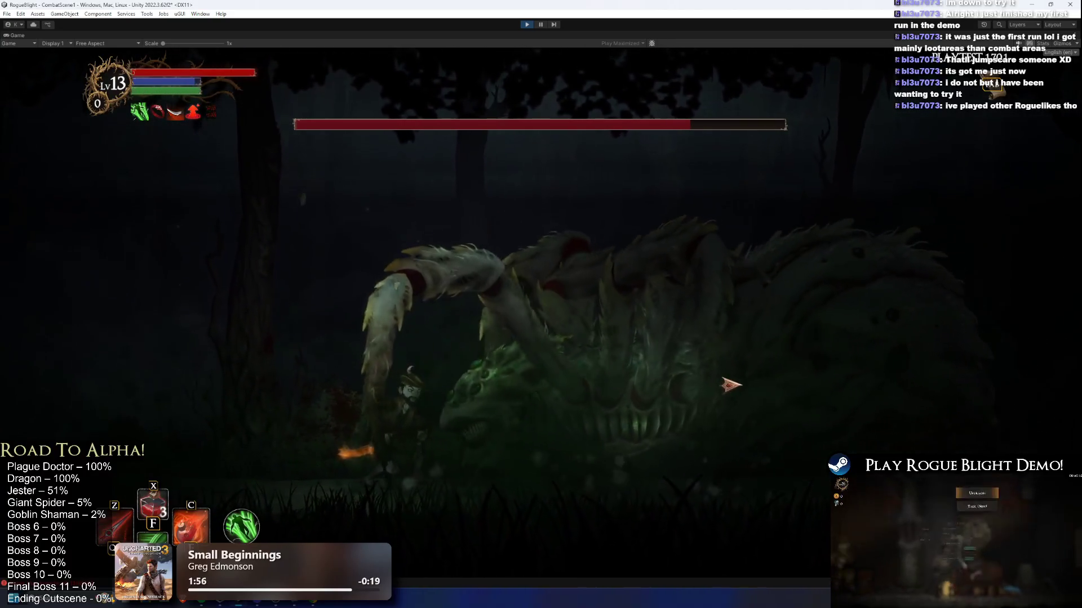
pyautogui.press('super')
# Launch Paint from the system search and reposition its window.
pyautogui.write('pla')
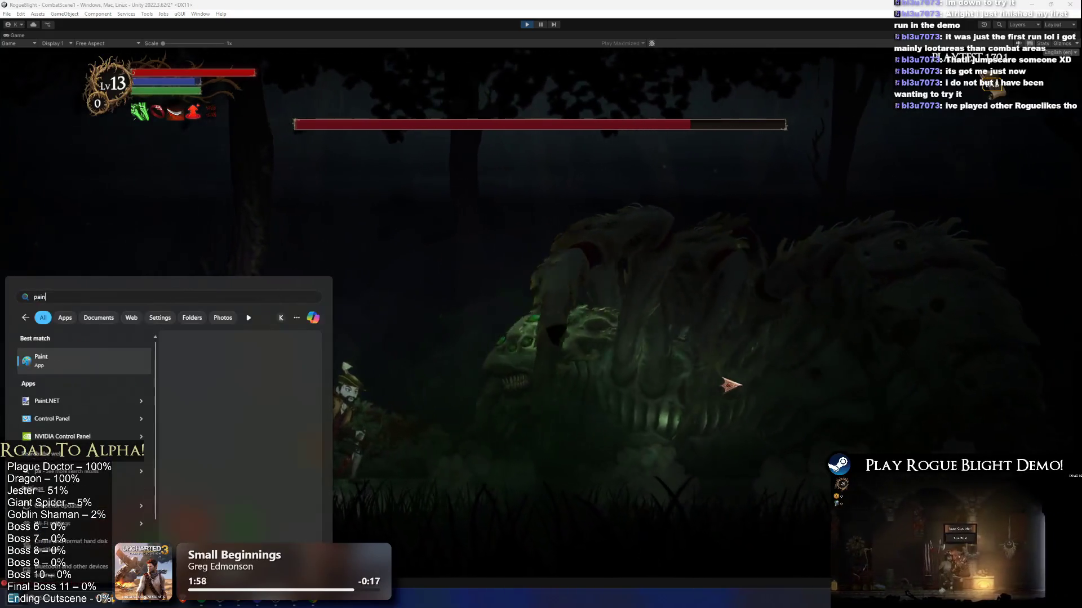
pyautogui.press('Escape')
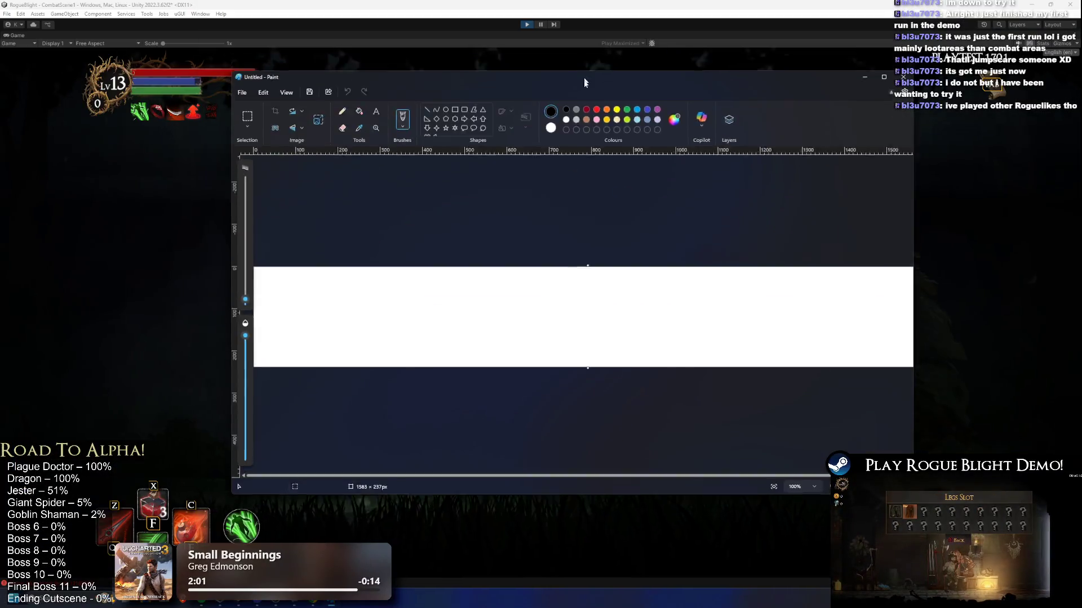
pyautogui.moveTo(584, 83); pyautogui.dragTo(559, 132)
# Fill the canvas with black, enlarging it upward and filling each new strip black.
pyautogui.click(334, 162)
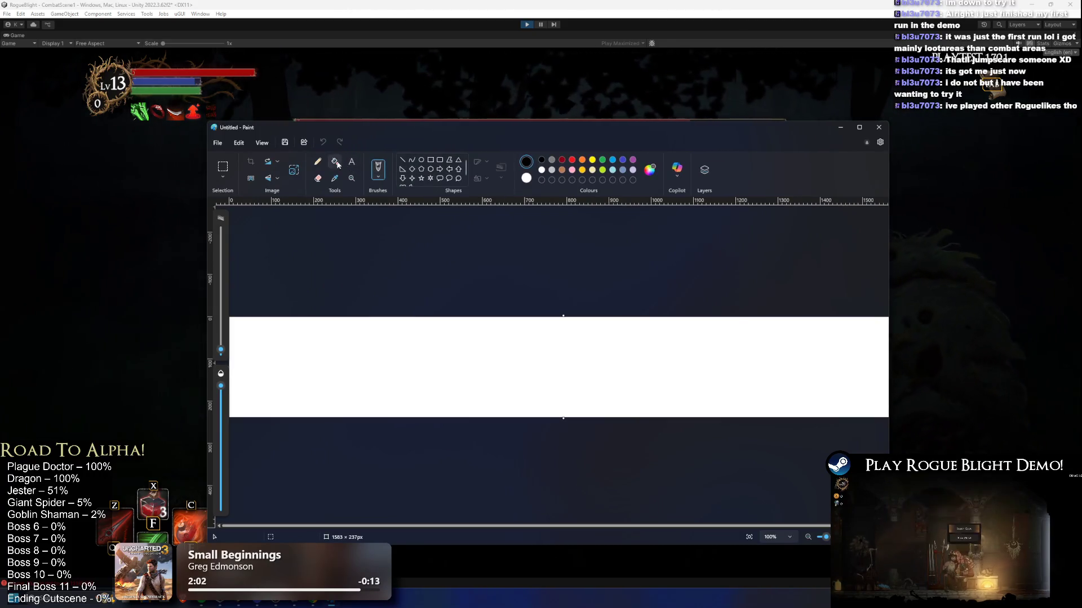
pyautogui.click(525, 356)
pyautogui.moveTo(563, 316); pyautogui.dragTo(579, 205)
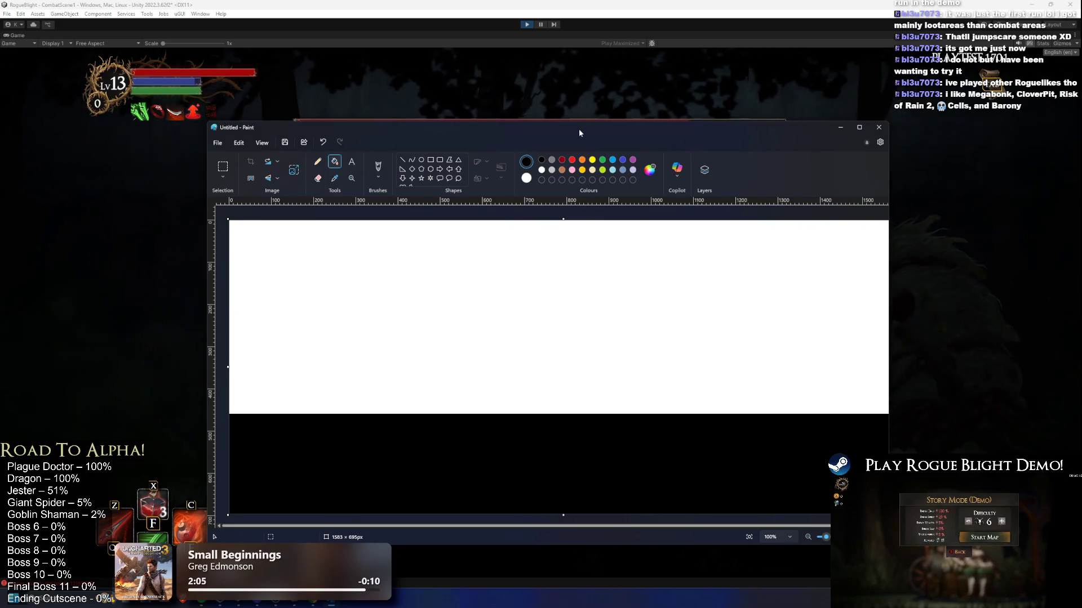
pyautogui.doubleClick(548, 127)
pyautogui.click(462, 275)
pyautogui.moveTo(544, 177); pyautogui.dragTo(540, 81)
pyautogui.click(518, 164)
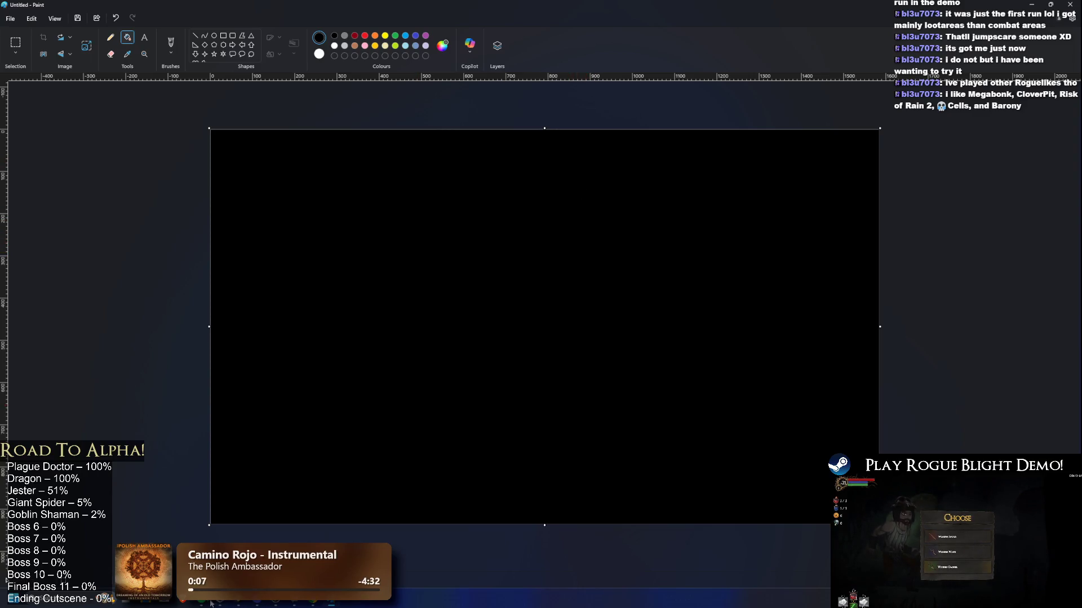
# Extend the canvas top, fill it black, and draw a green rectangle near the bottom.
pyautogui.moveTo(545, 128); pyautogui.dragTo(544, 94)
pyautogui.click(538, 116)
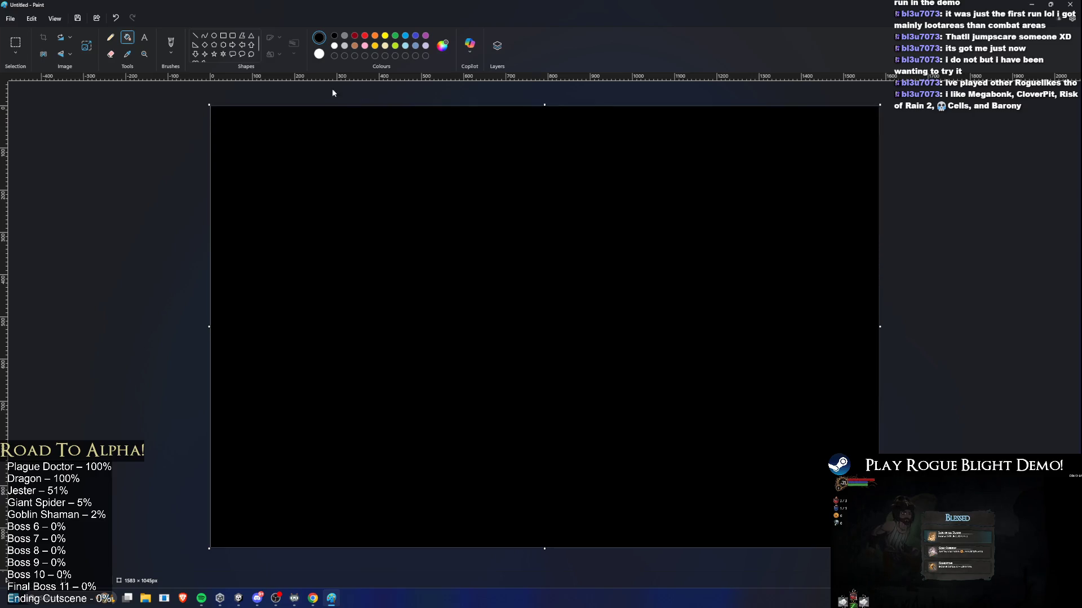
pyautogui.click(223, 37)
pyautogui.click(395, 37)
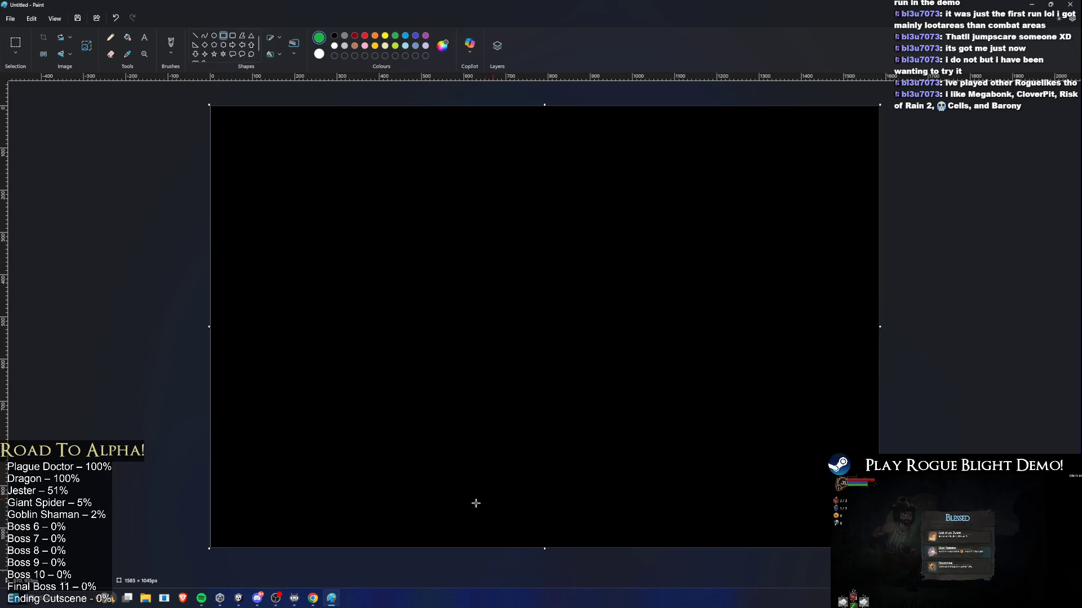
pyautogui.moveTo(348, 524)
pyautogui.mouseDown()
pyautogui.moveTo(394, 449)
pyautogui.moveTo(389, 399)
pyautogui.moveTo(411, 417)
pyautogui.moveTo(399, 417)
pyautogui.mouseUp()
pyautogui.click(567, 338)
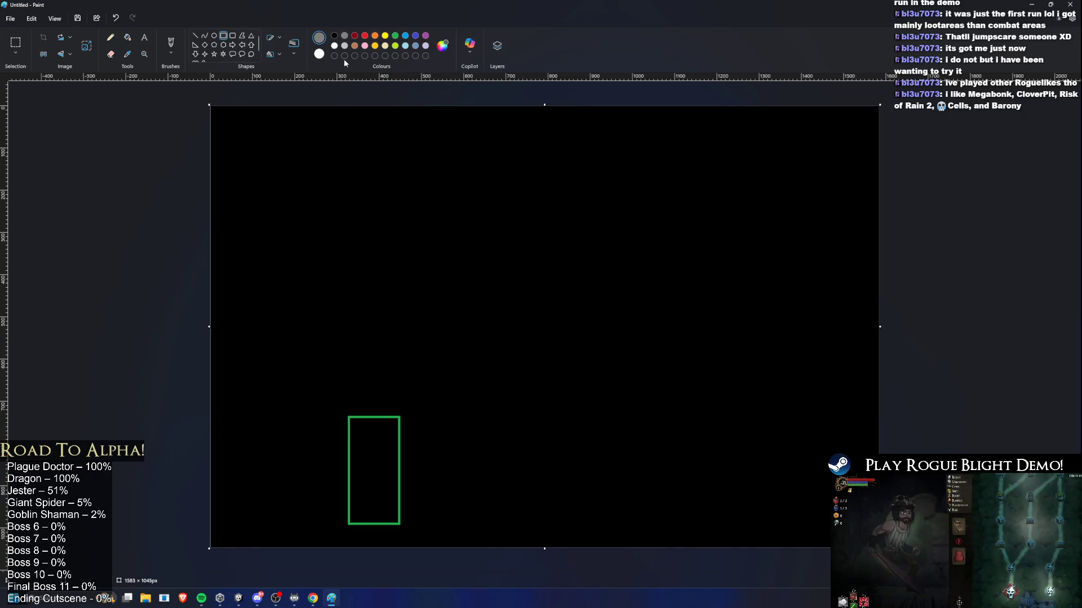
# Draw a grey rectangle above the green one and a dark red one on top.
pyautogui.moveTo(349, 409); pyautogui.dragTo(400, 313)
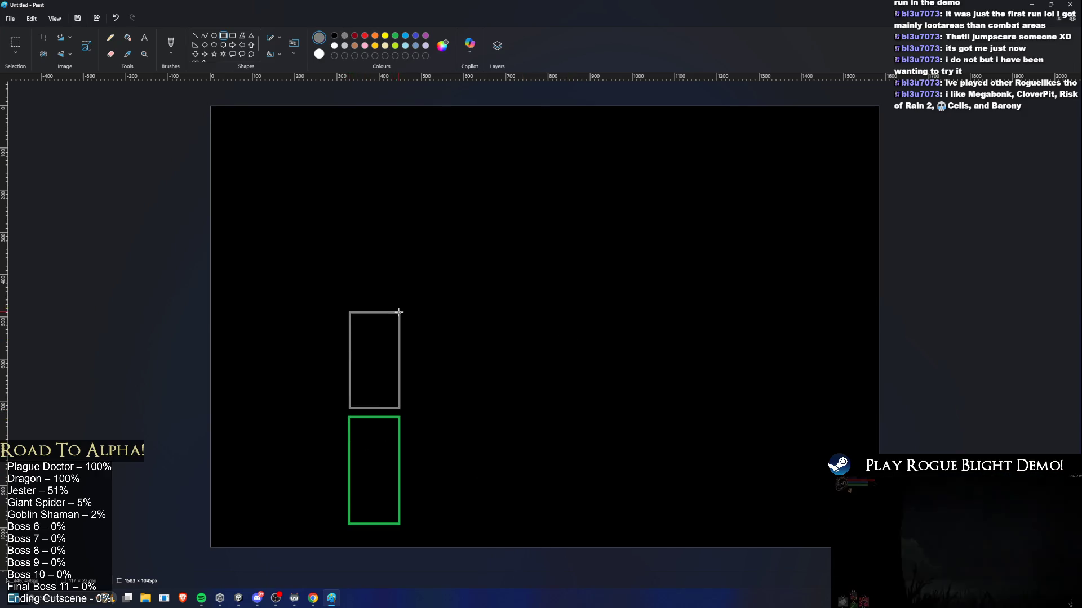
pyautogui.click(488, 254)
pyautogui.click(355, 36)
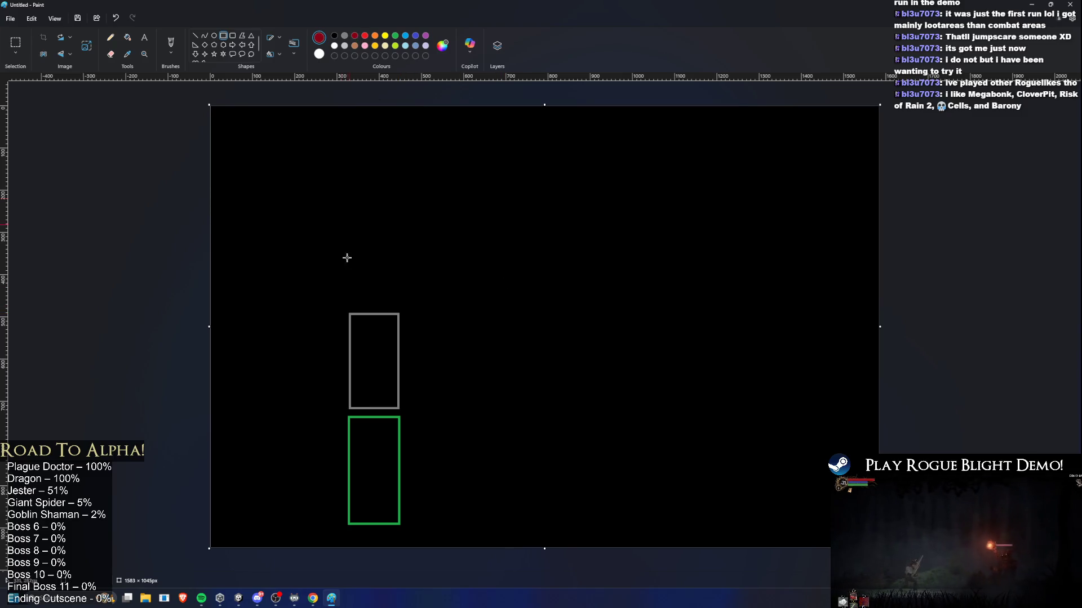
pyautogui.moveTo(348, 307)
pyautogui.mouseDown()
pyautogui.moveTo(425, 205)
pyautogui.moveTo(399, 212)
pyautogui.mouseUp()
pyautogui.click(512, 239)
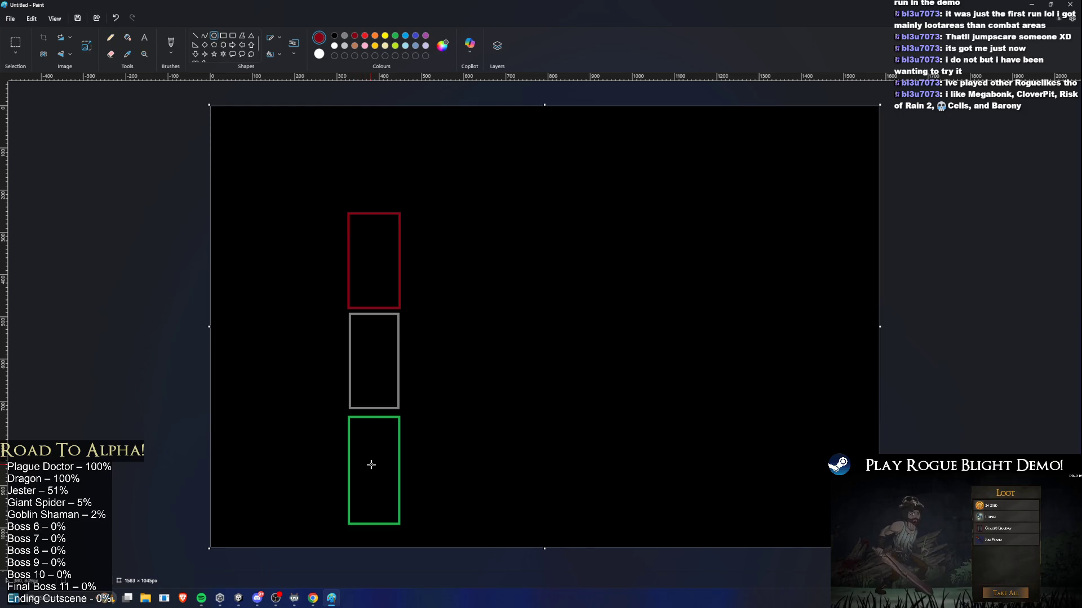
# Add a small red oval atop and a red circle inside each box, plus a red rectangle above them.
pyautogui.click(373, 426)
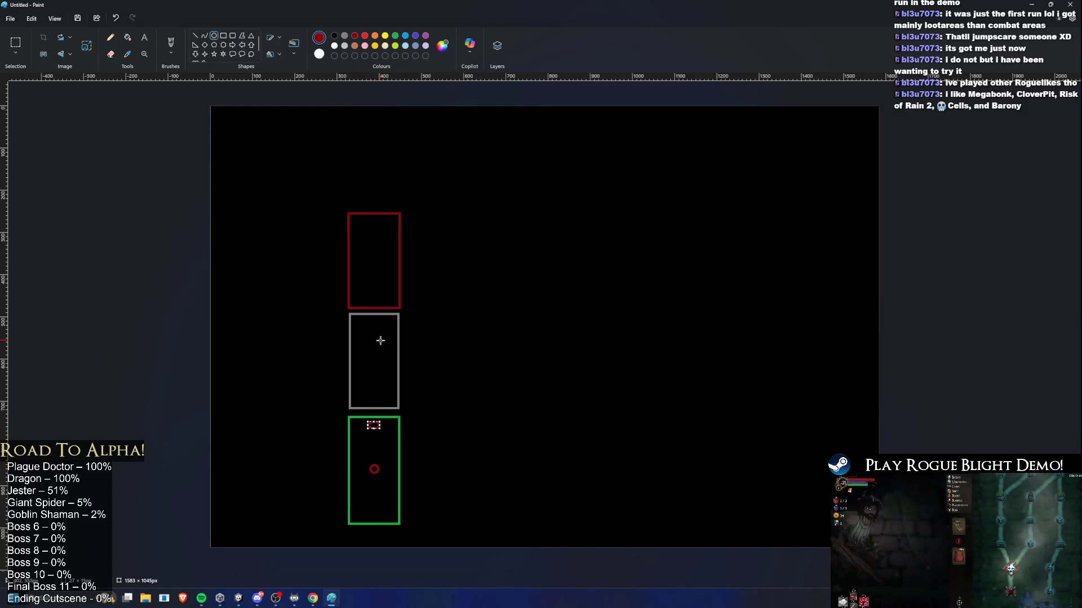
pyautogui.click(371, 359)
pyautogui.click(374, 320)
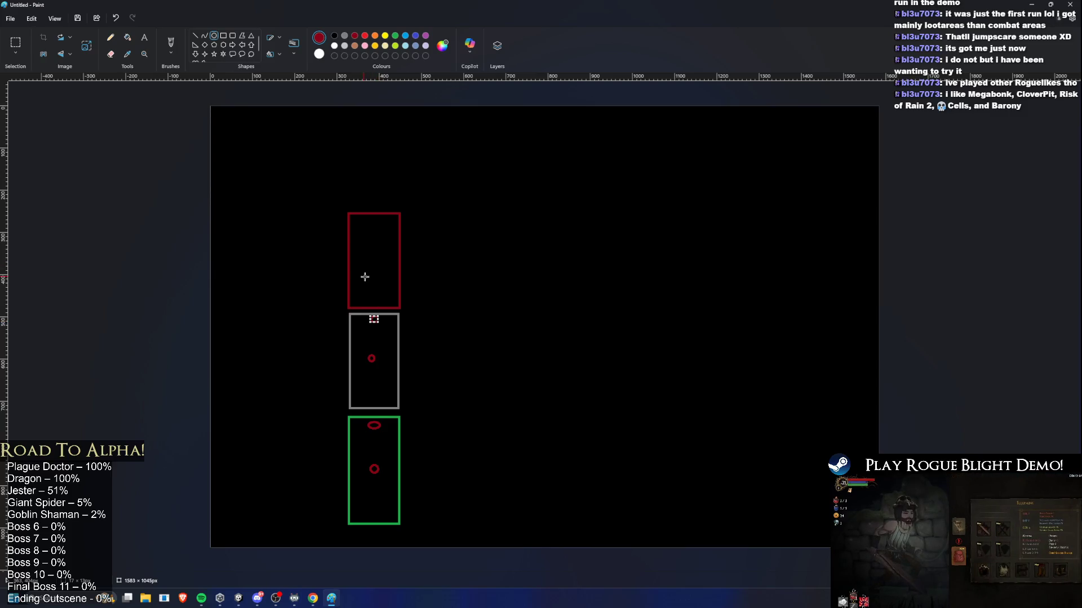
pyautogui.click(372, 258)
pyautogui.click(374, 224)
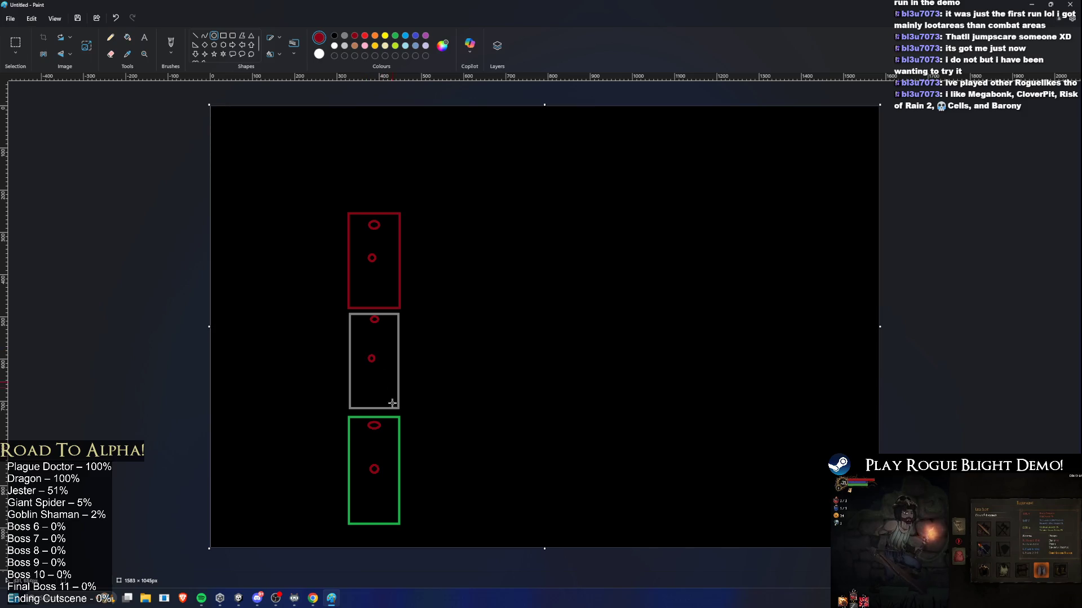
pyautogui.click(225, 37)
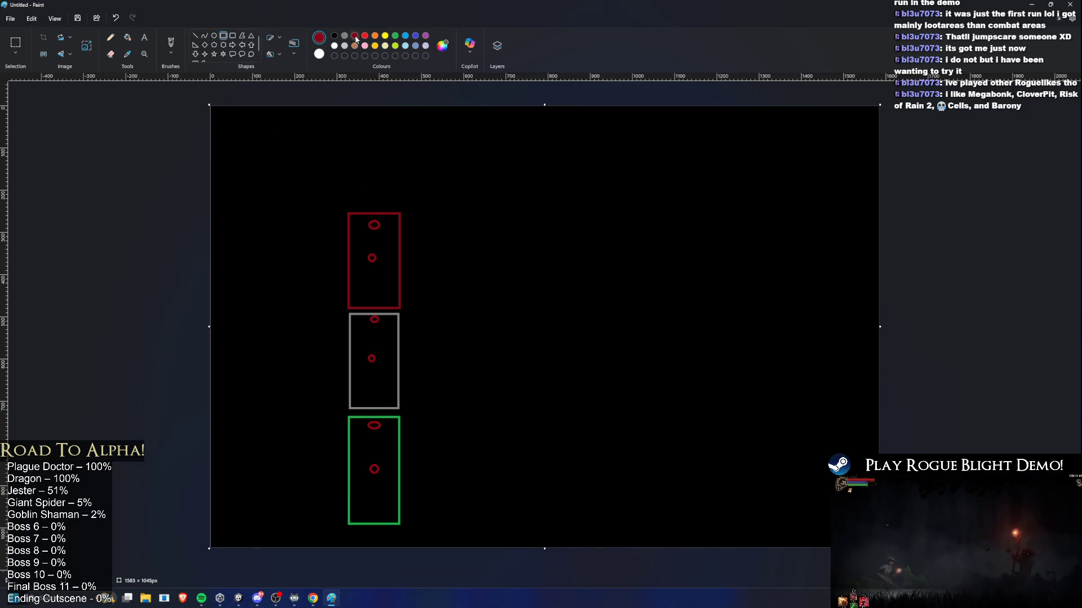
pyautogui.moveTo(350, 206)
pyautogui.mouseDown()
pyautogui.moveTo(402, 176)
pyautogui.moveTo(394, 184)
pyautogui.moveTo(595, 185)
pyautogui.moveTo(391, 185)
pyautogui.moveTo(571, 189)
pyautogui.moveTo(554, 190)
pyautogui.mouseUp()
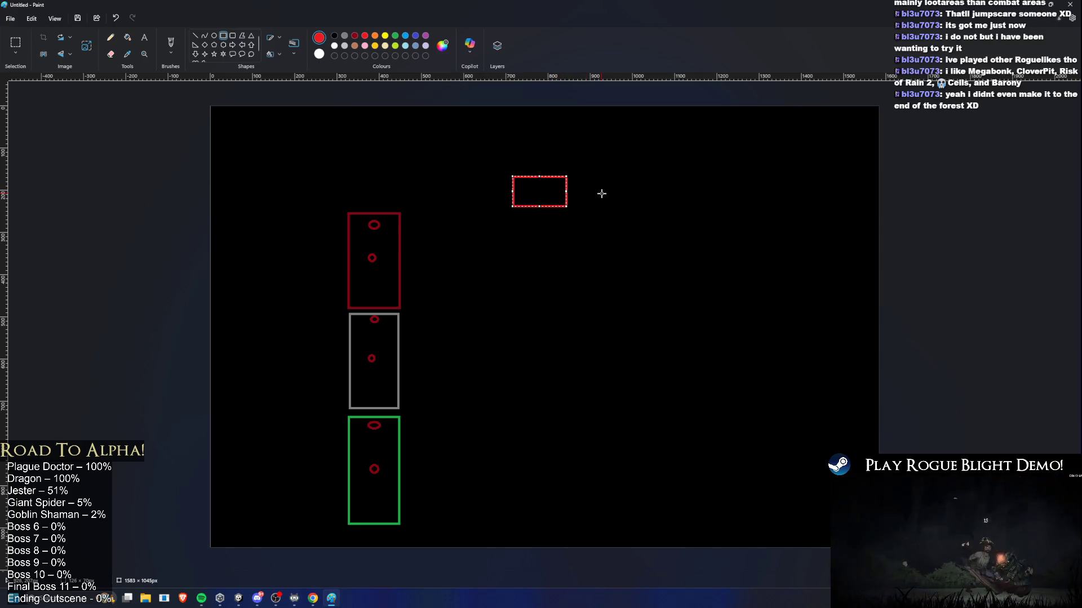
pyautogui.hotkey('ctrl', 'z')
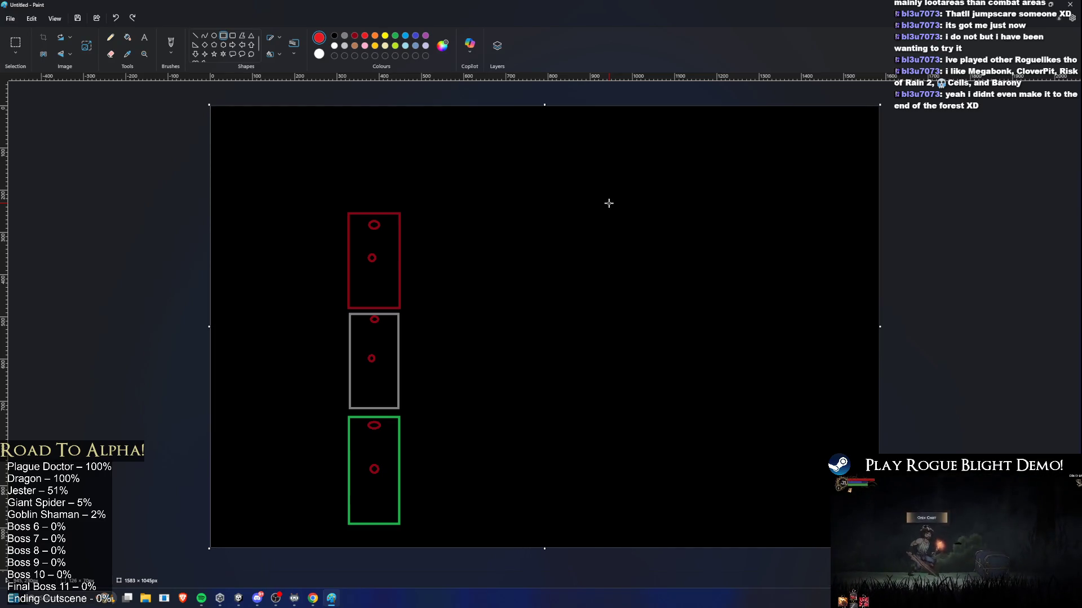
pyautogui.moveTo(395, 485)
pyautogui.mouseDown()
pyautogui.moveTo(377, 424)
pyautogui.moveTo(362, 418)
pyautogui.moveTo(398, 431)
pyautogui.mouseUp()
pyautogui.hotkey('ctrl', 'z')
pyautogui.hotkey('ctrl', 'z')
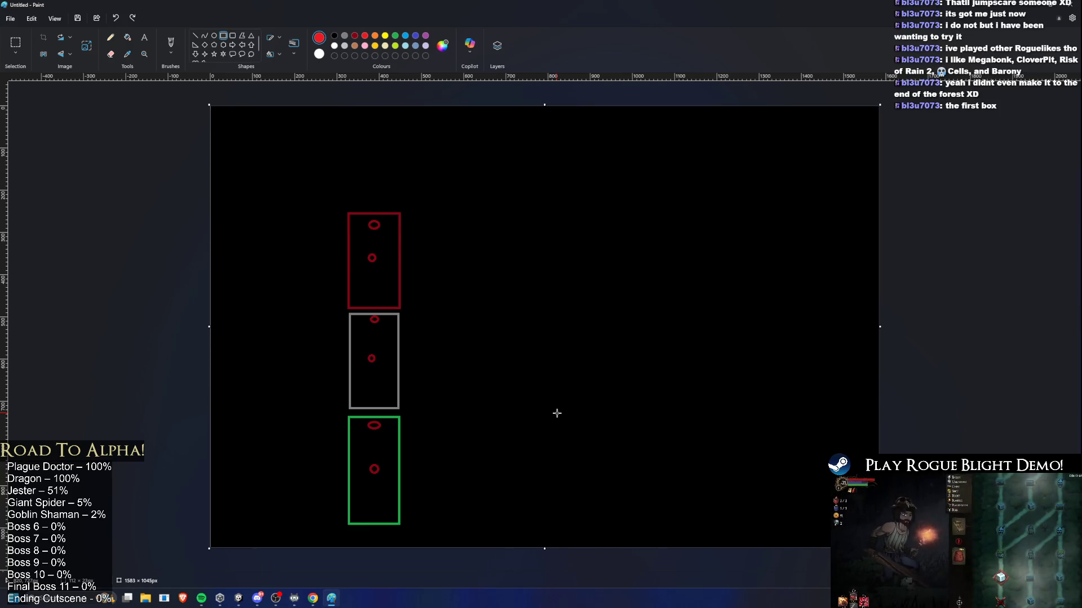
pyautogui.moveTo(331, 408); pyautogui.dragTo(437, 552)
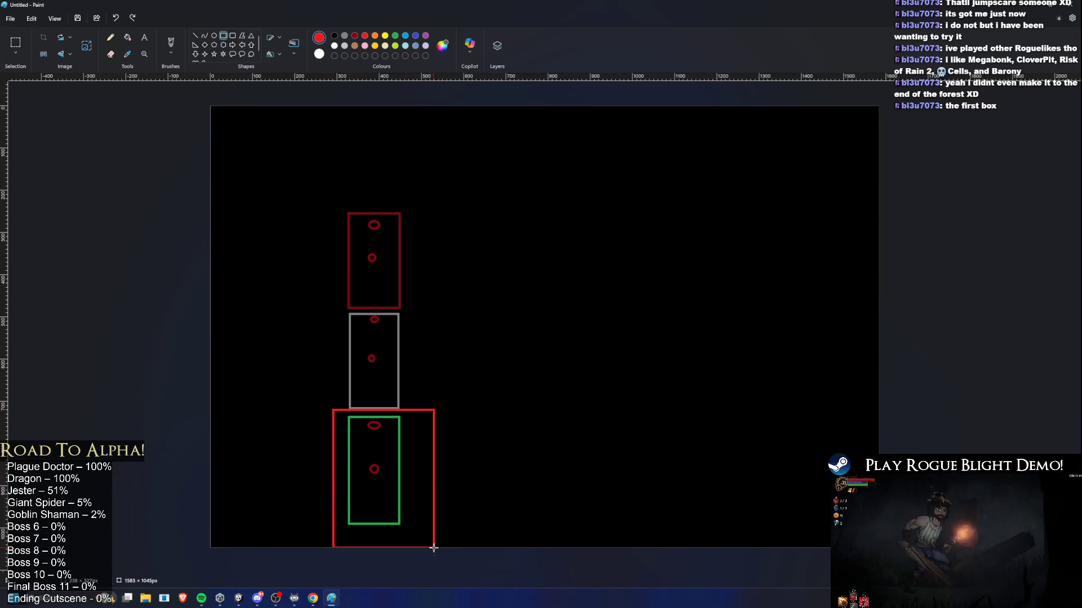
pyautogui.hotkey('ctrl', 'z')
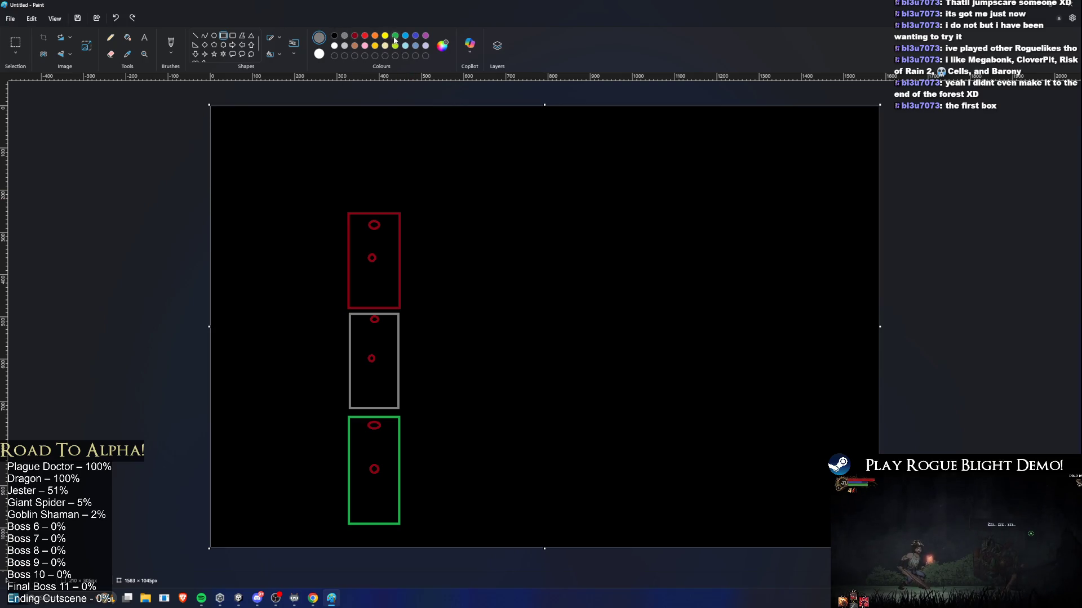
pyautogui.moveTo(330, 541)
pyautogui.mouseDown()
pyautogui.moveTo(401, 198)
pyautogui.moveTo(414, 195)
pyautogui.mouseUp()
pyautogui.hotkey('ctrl', 'z')
pyautogui.moveTo(456, 524)
pyautogui.mouseDown()
pyautogui.moveTo(505, 396)
pyautogui.moveTo(502, 420)
pyautogui.moveTo(512, 414)
pyautogui.mouseUp()
pyautogui.click(354, 36)
pyautogui.click(345, 35)
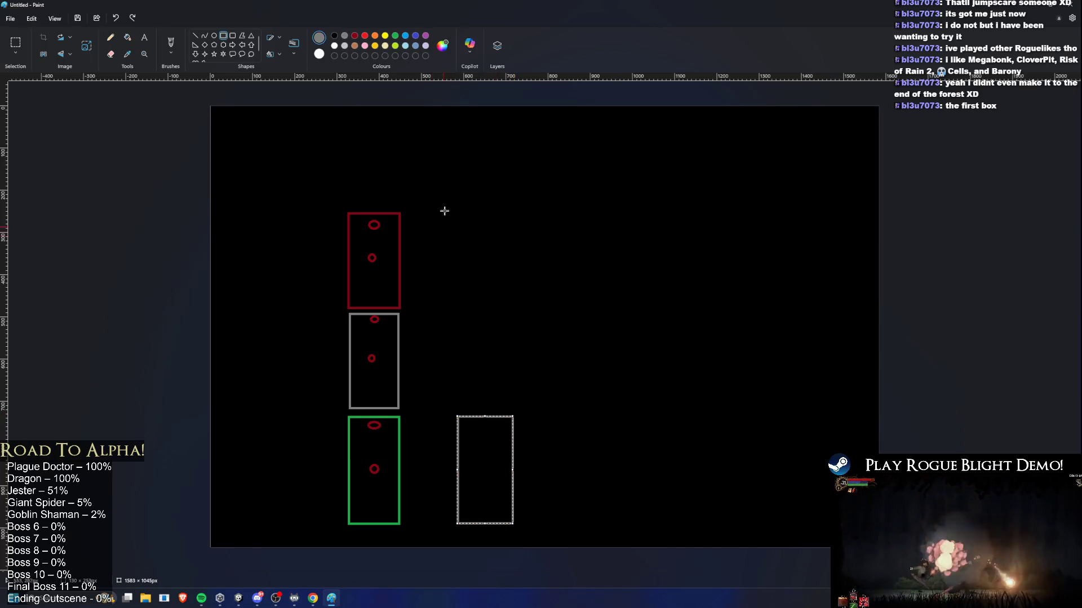
pyautogui.hotkey('ctrl', 'z')
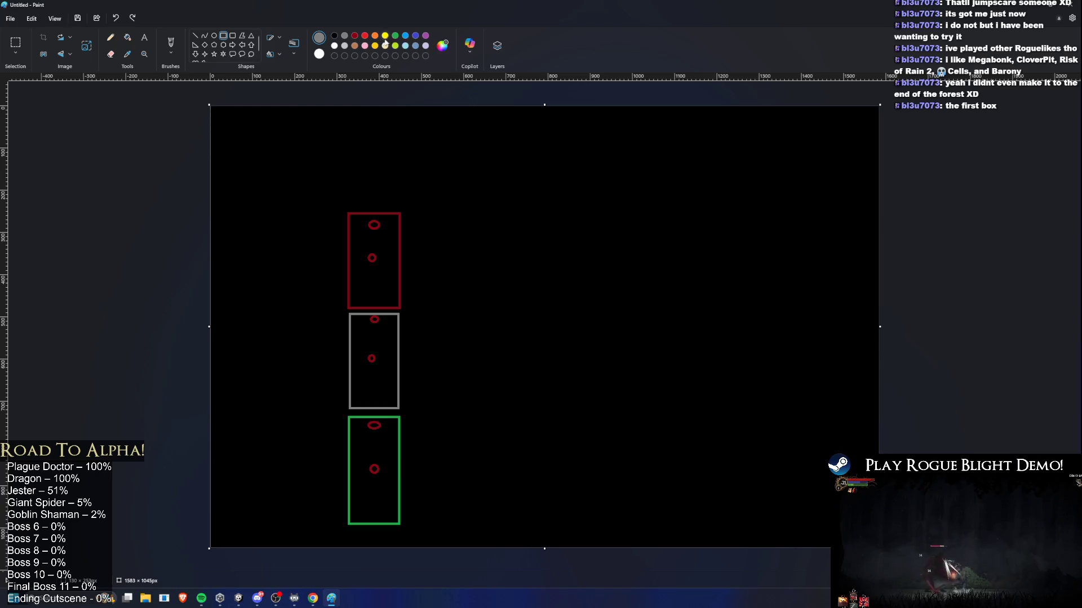
pyautogui.click(112, 37)
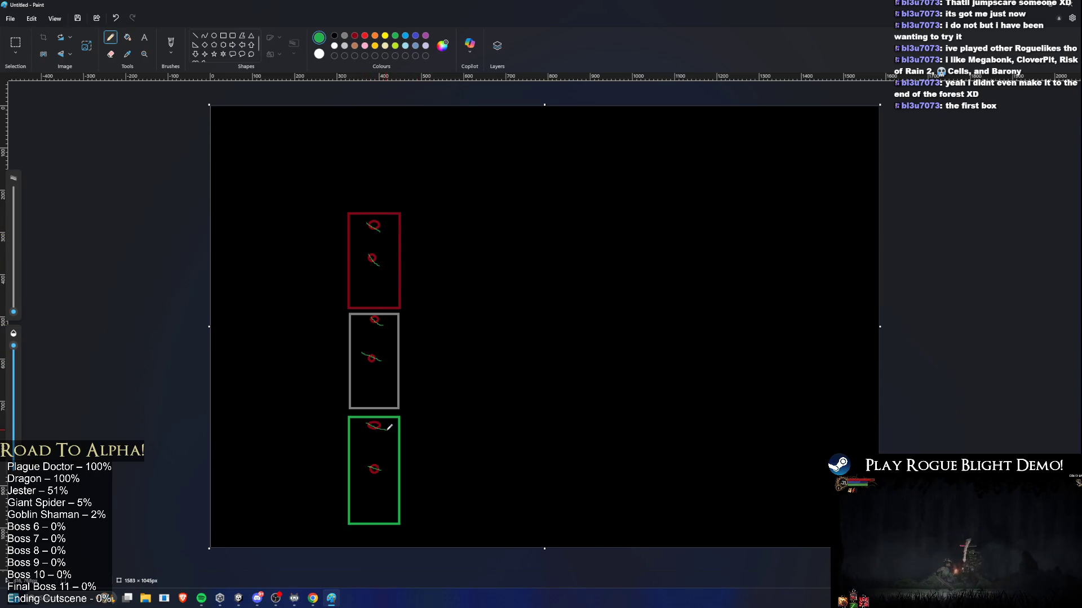
pyautogui.moveTo(387, 430); pyautogui.dragTo(371, 435)
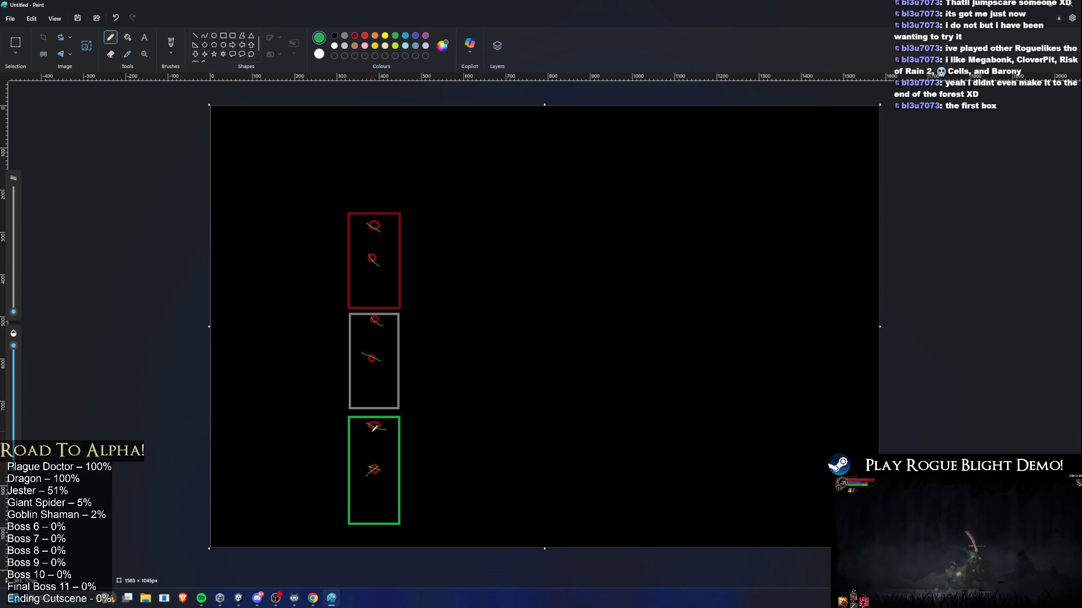
pyautogui.moveTo(369, 361); pyautogui.dragTo(382, 329)
pyautogui.moveTo(378, 317); pyautogui.dragTo(369, 330)
pyautogui.moveTo(376, 254); pyautogui.dragTo(368, 267)
pyautogui.moveTo(366, 221); pyautogui.dragTo(381, 231)
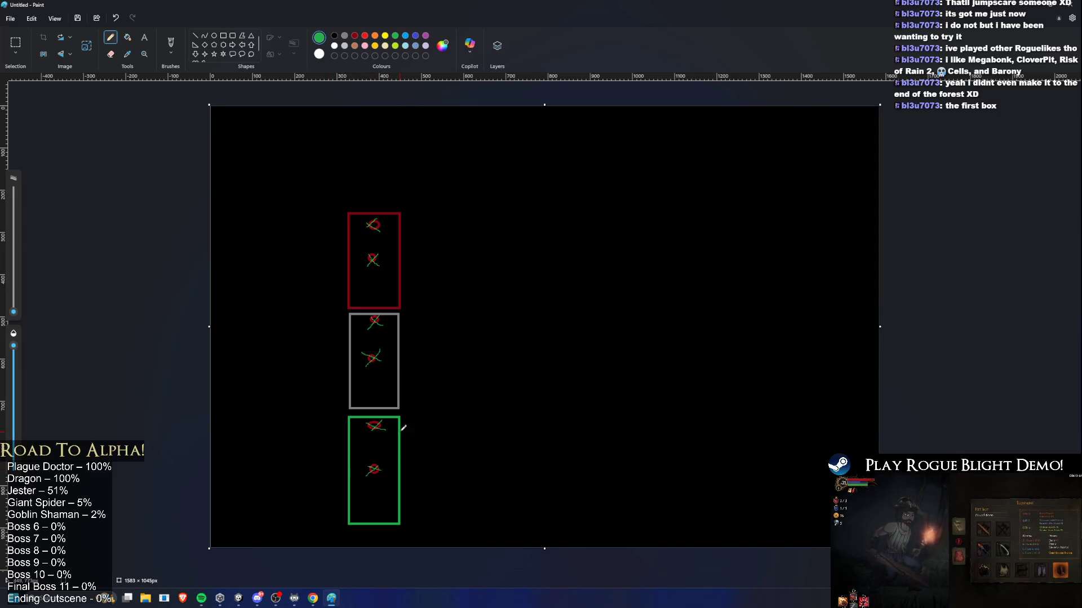
pyautogui.moveTo(391, 464); pyautogui.dragTo(389, 469)
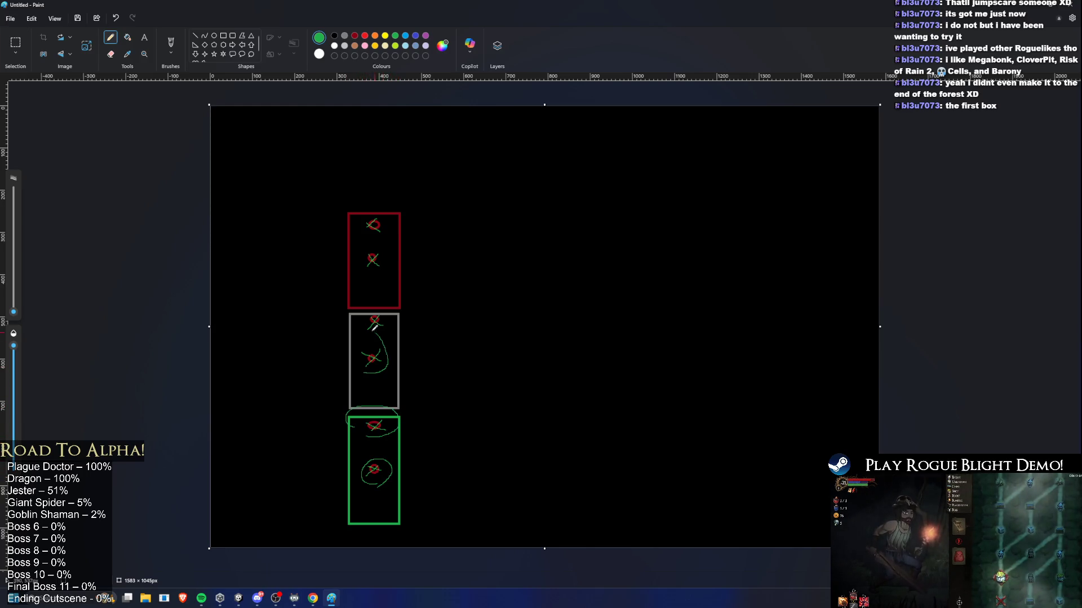
pyautogui.moveTo(386, 334); pyautogui.dragTo(357, 313)
pyautogui.moveTo(367, 270)
pyautogui.mouseDown()
pyautogui.moveTo(372, 210)
pyautogui.moveTo(384, 226)
pyautogui.mouseUp()
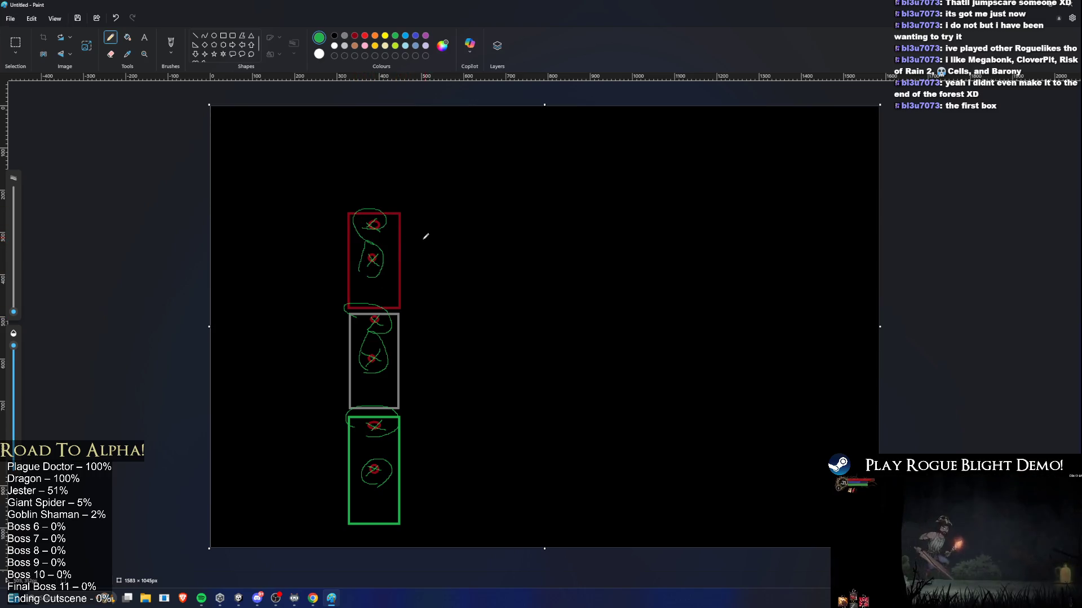
pyautogui.hotkey('ctrl', 'z')
pyautogui.hotkey('ctrl', 'z')
pyautogui.hotkey('ctrl', 'z')
pyautogui.hotkey('ctrl', 'z')
pyautogui.hotkey('ctrl', 'z')
pyautogui.hotkey('ctrl', 'z')
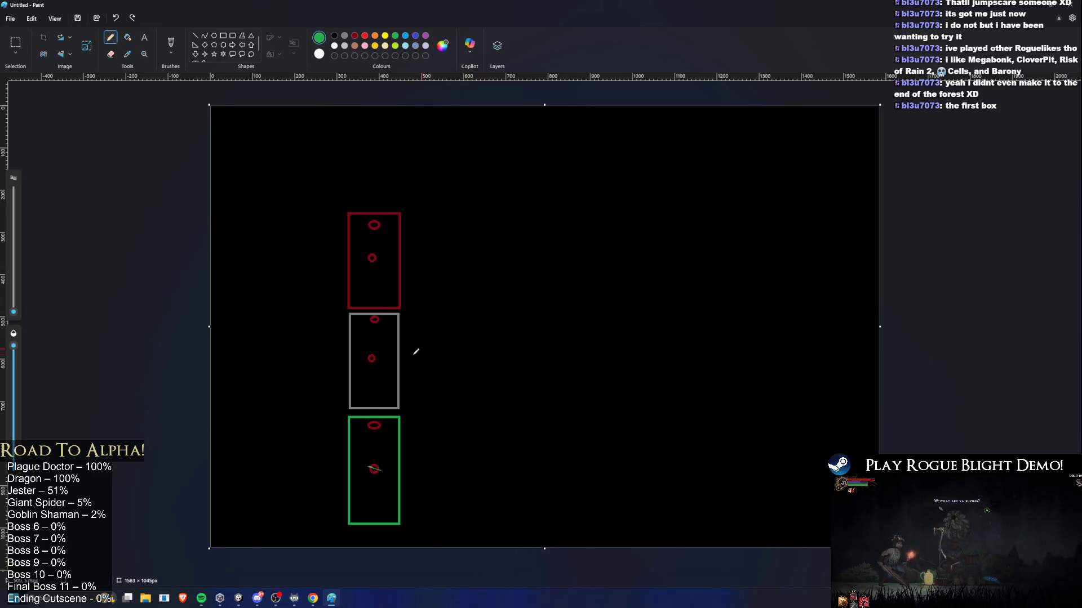
# Try a vertical and then a slanted green line through the three boxes, undoing both.
pyautogui.moveTo(373, 478); pyautogui.dragTo(368, 209)
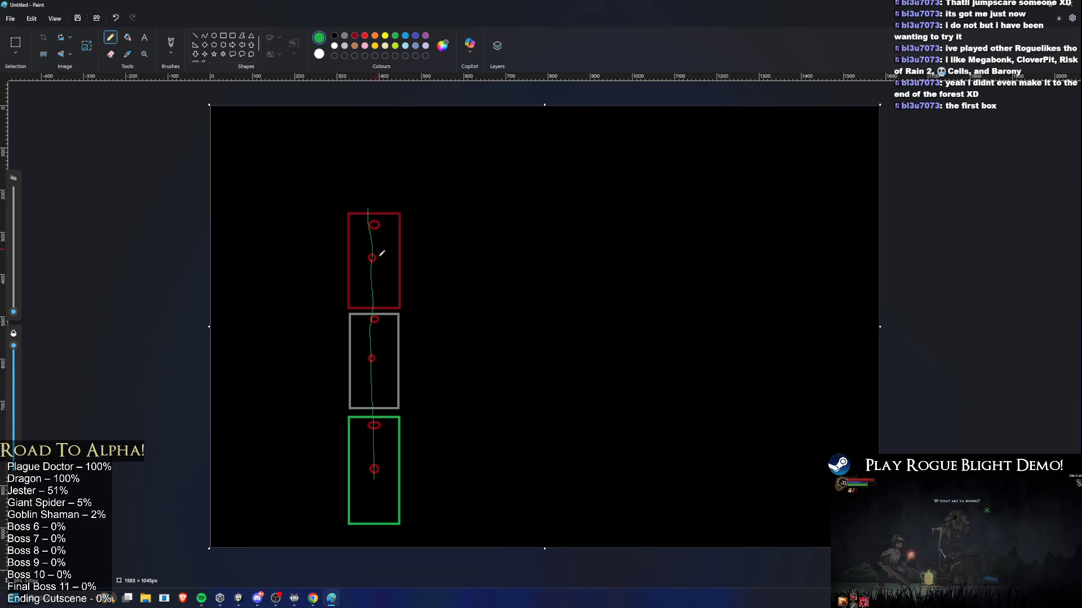
pyautogui.hotkey('ctrl', 'z')
pyautogui.moveTo(370, 484); pyautogui.dragTo(386, 258)
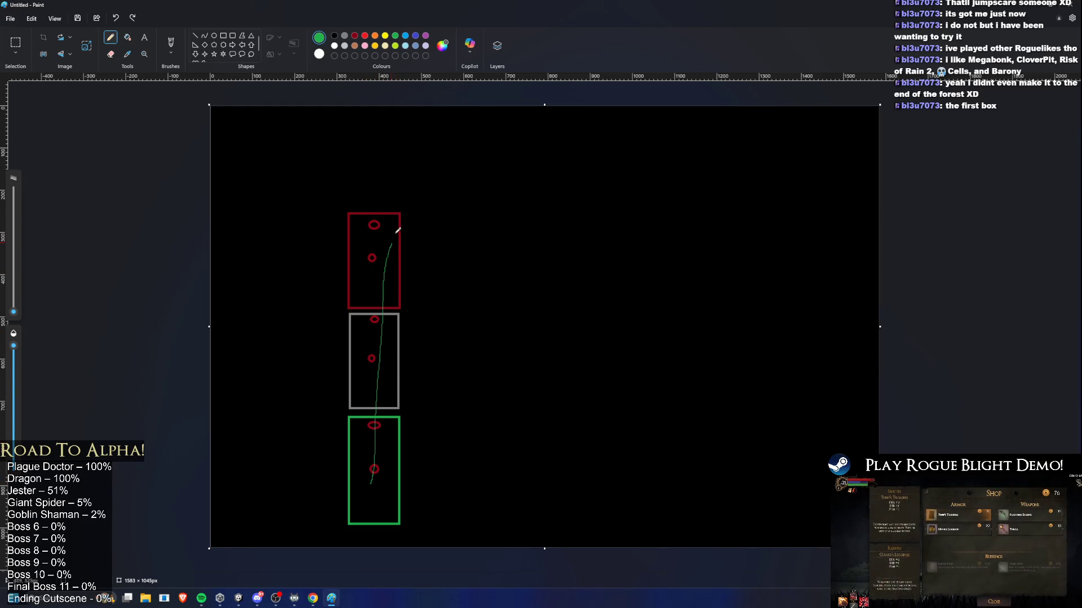
pyautogui.hotkey('ctrl', 'z')
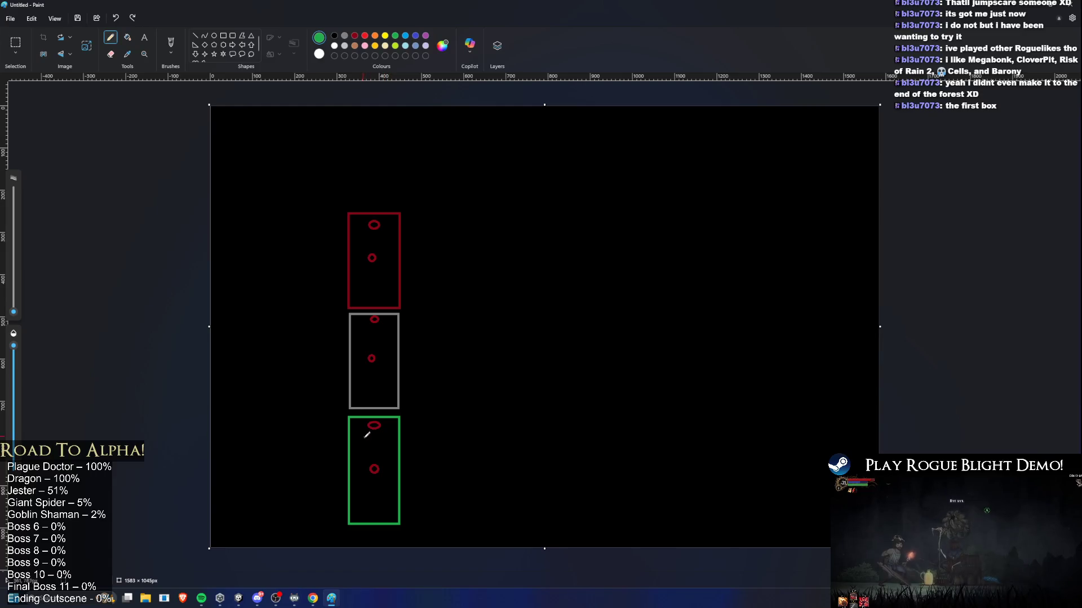
# Loop green scribbles around the red marks in the green, grey and red boxes, then close Paint.
pyautogui.moveTo(370, 432)
pyautogui.mouseDown()
pyautogui.moveTo(385, 431)
pyautogui.moveTo(362, 424)
pyautogui.moveTo(375, 412)
pyautogui.moveTo(364, 424)
pyautogui.mouseUp()
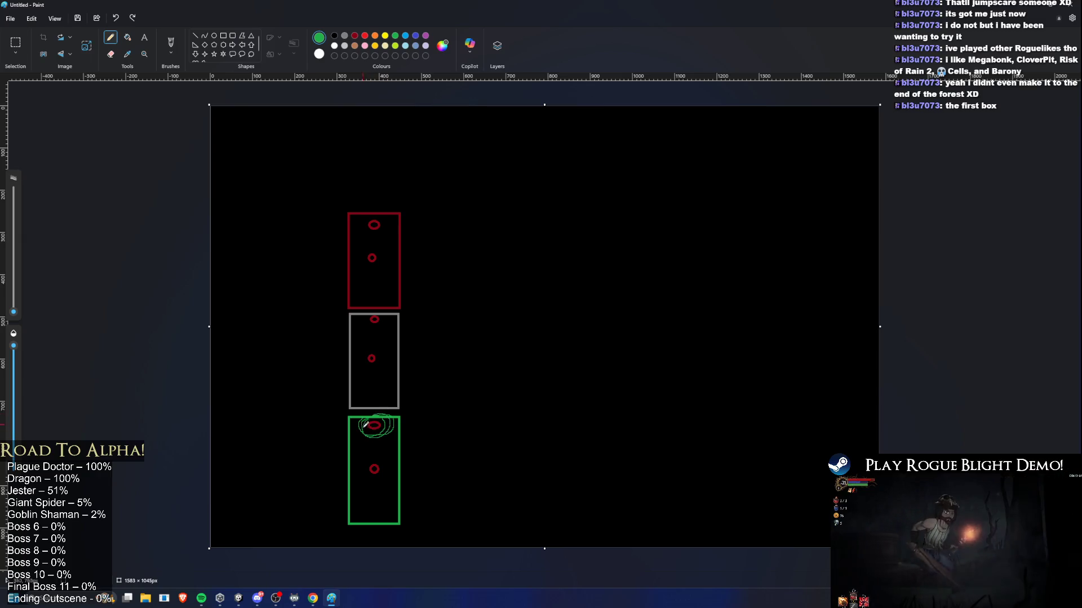
pyautogui.hotkey('alt', 'Tab')
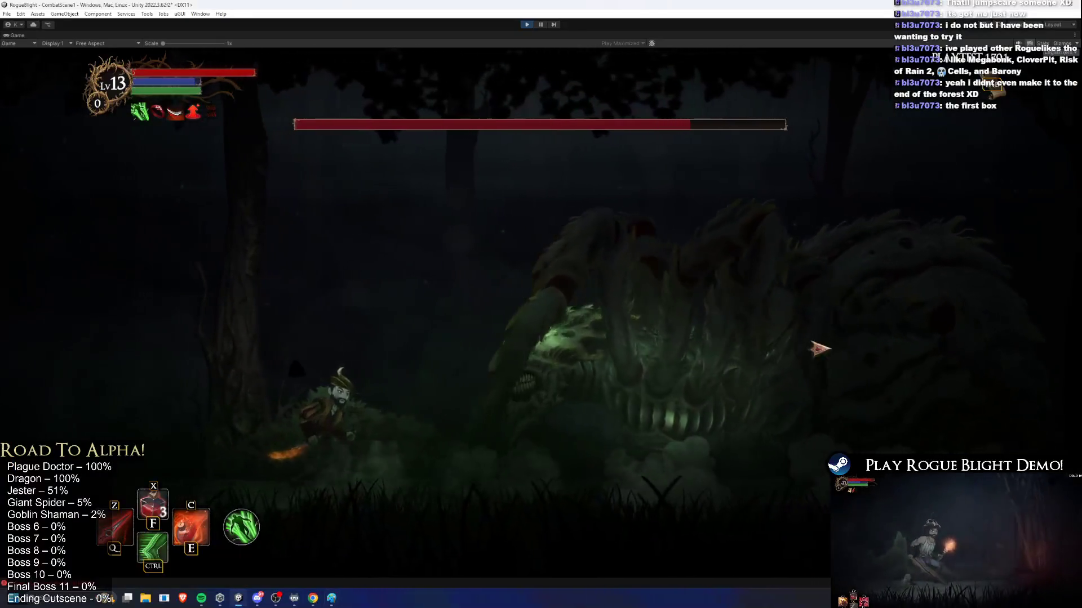
pyautogui.hotkey('alt', 'Tab')
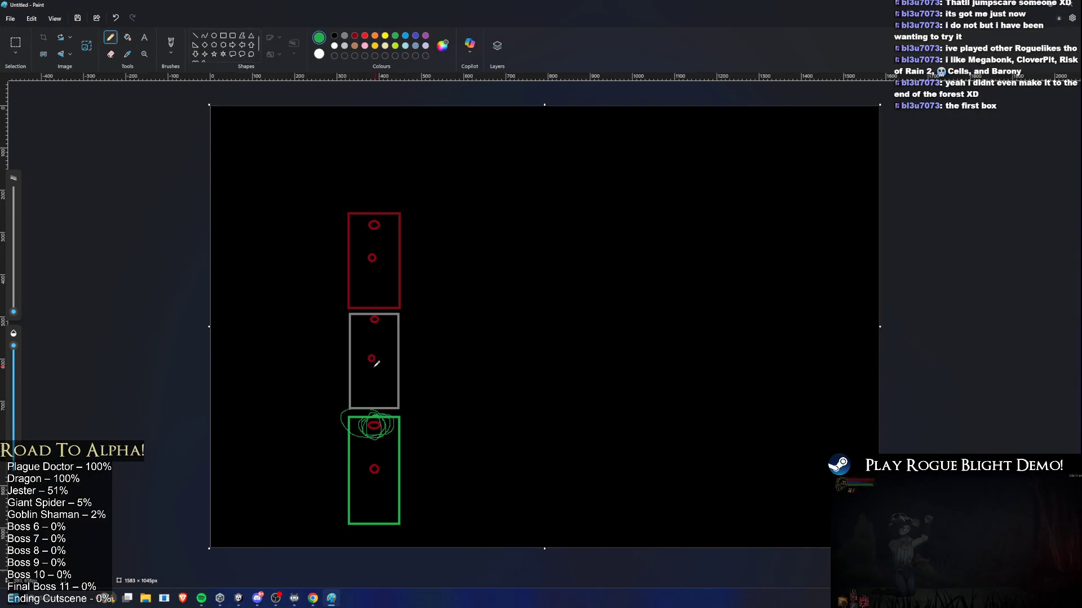
pyautogui.moveTo(376, 352); pyautogui.dragTo(383, 318)
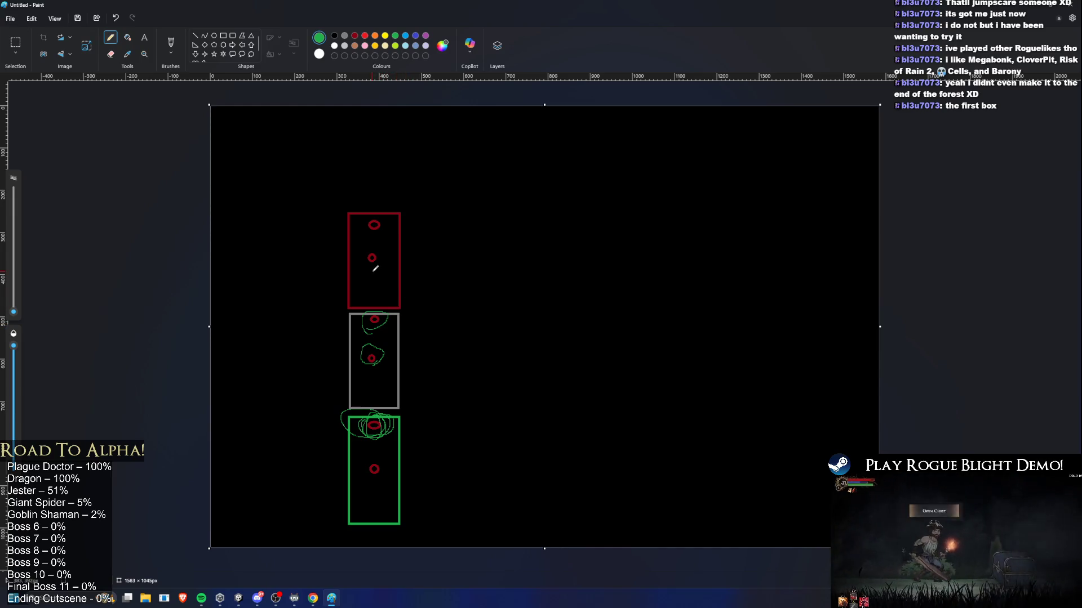
pyautogui.moveTo(361, 257)
pyautogui.mouseDown()
pyautogui.moveTo(385, 250)
pyautogui.moveTo(381, 262)
pyautogui.moveTo(369, 251)
pyautogui.mouseUp()
pyautogui.moveTo(363, 434)
pyautogui.mouseDown()
pyautogui.moveTo(359, 422)
pyautogui.moveTo(382, 411)
pyautogui.moveTo(374, 445)
pyautogui.moveTo(361, 419)
pyautogui.mouseUp()
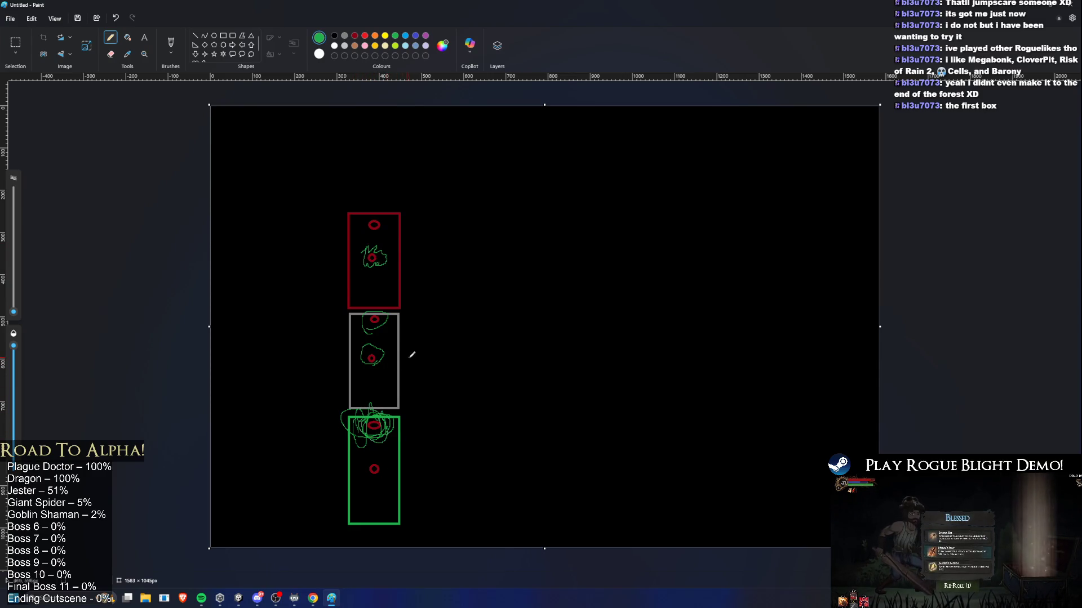
pyautogui.moveTo(362, 464)
pyautogui.mouseDown()
pyautogui.moveTo(377, 451)
pyautogui.moveTo(394, 465)
pyautogui.moveTo(375, 483)
pyautogui.moveTo(365, 463)
pyautogui.mouseUp()
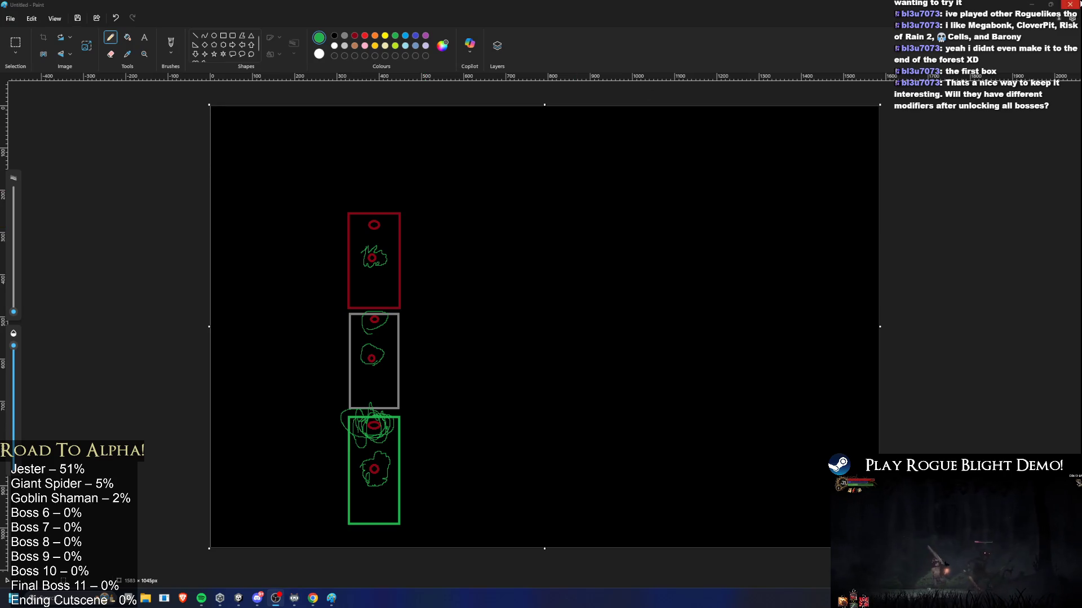
pyautogui.click(1070, 4)
# Discard the Paint sketch without saving and stop the running game in Unity.
pyautogui.click(540, 318)
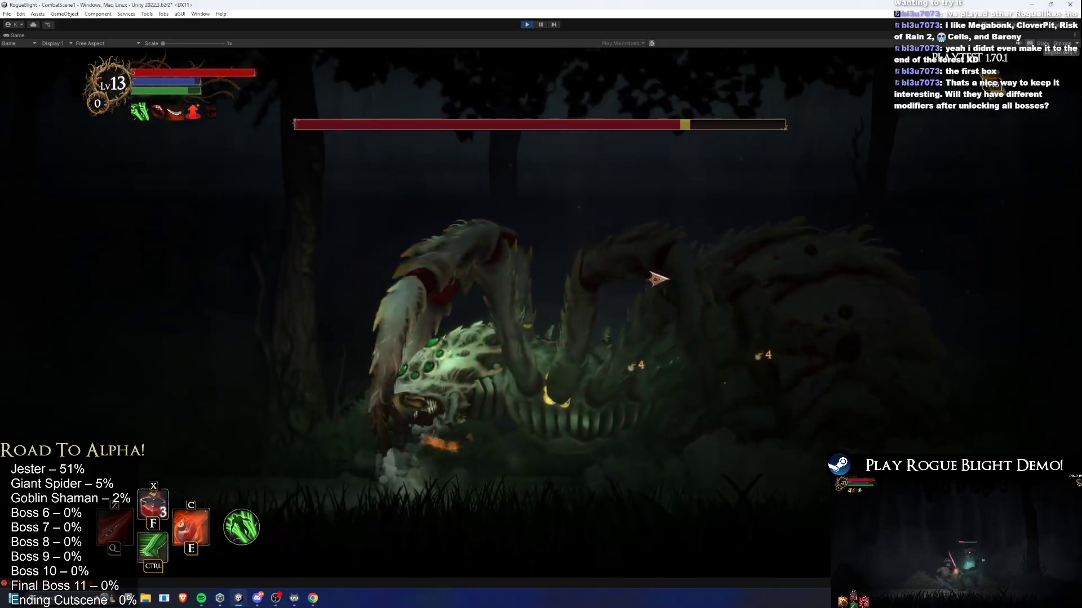
pyautogui.click(526, 26)
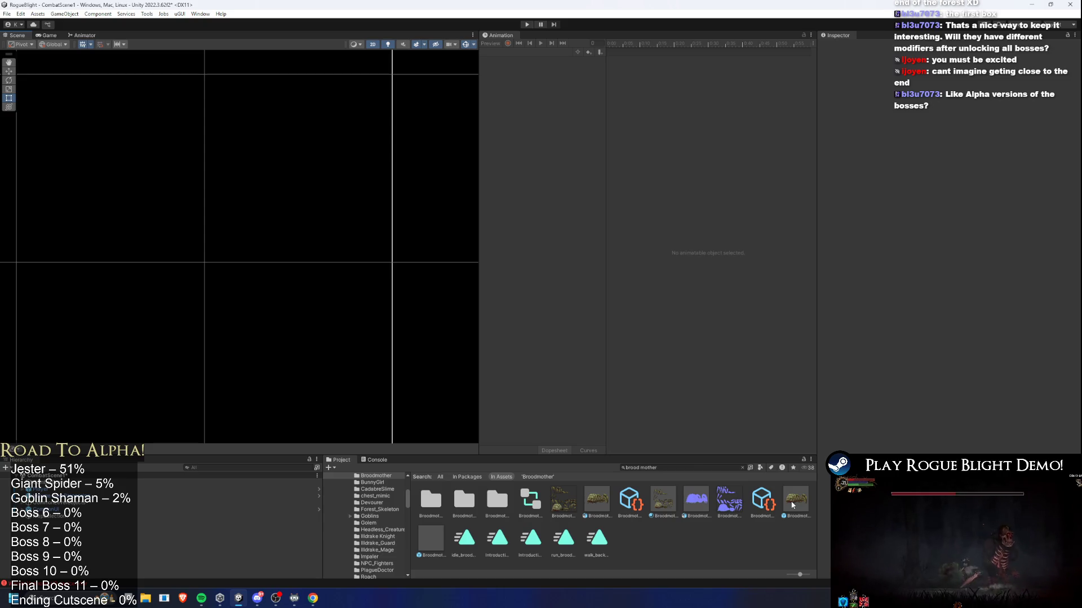
# Open Broodmother_Prefab in Prefab Mode, scroll its Inspector, and centre the spider in view.
pyautogui.doubleClick(792, 505)
pyautogui.scroll(5, 347, 304)
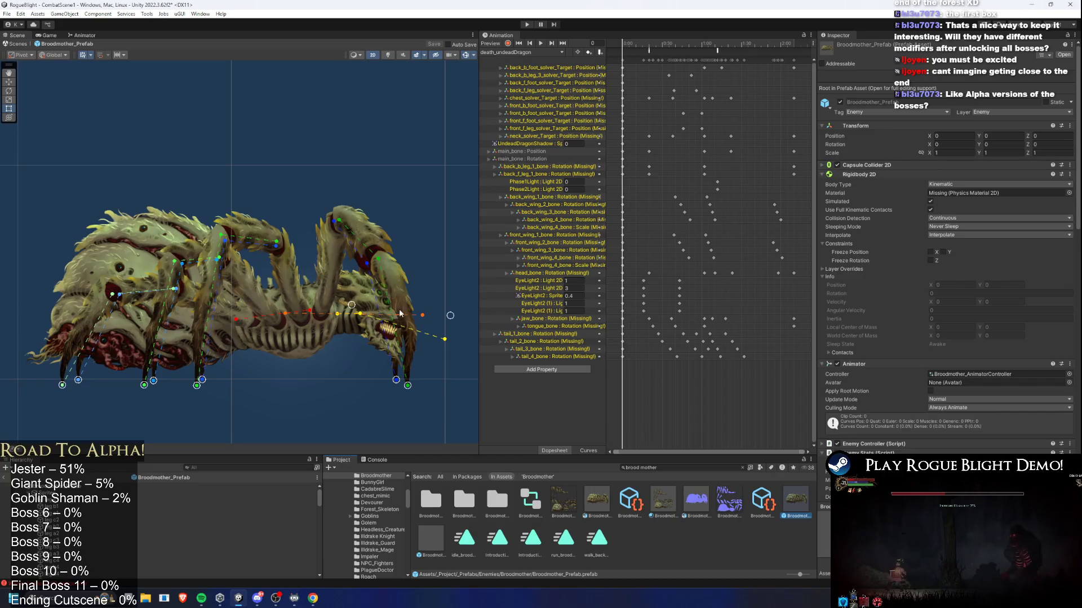
pyautogui.scroll(-5, 936, 219)
pyautogui.scroll(-20, 909, 203)
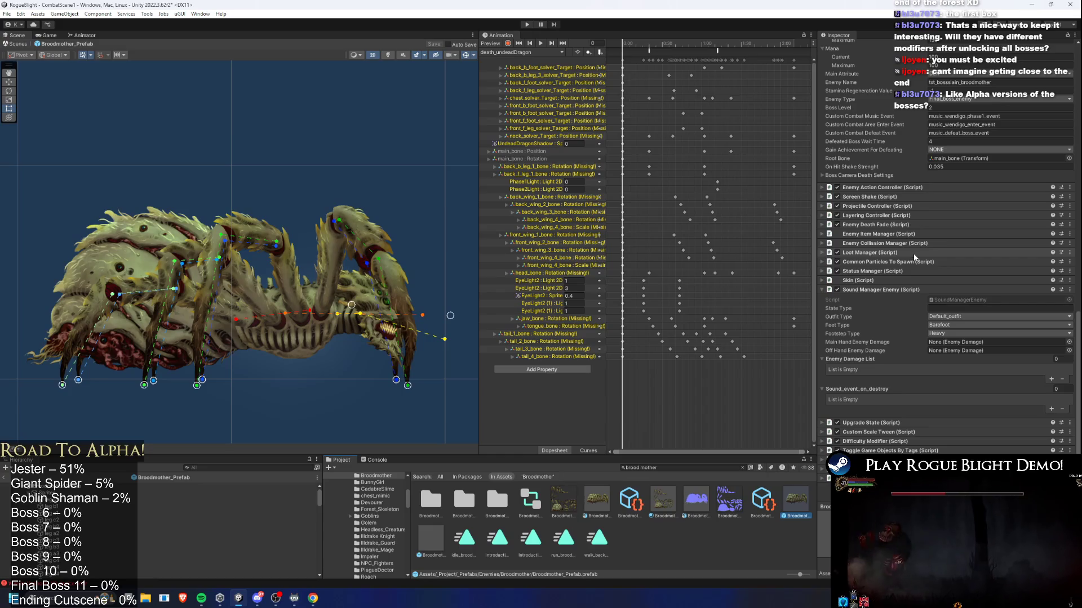
pyautogui.moveTo(225, 241)
pyautogui.mouseDown()
pyautogui.moveTo(291, 222)
pyautogui.moveTo(248, 175)
pyautogui.mouseUp()
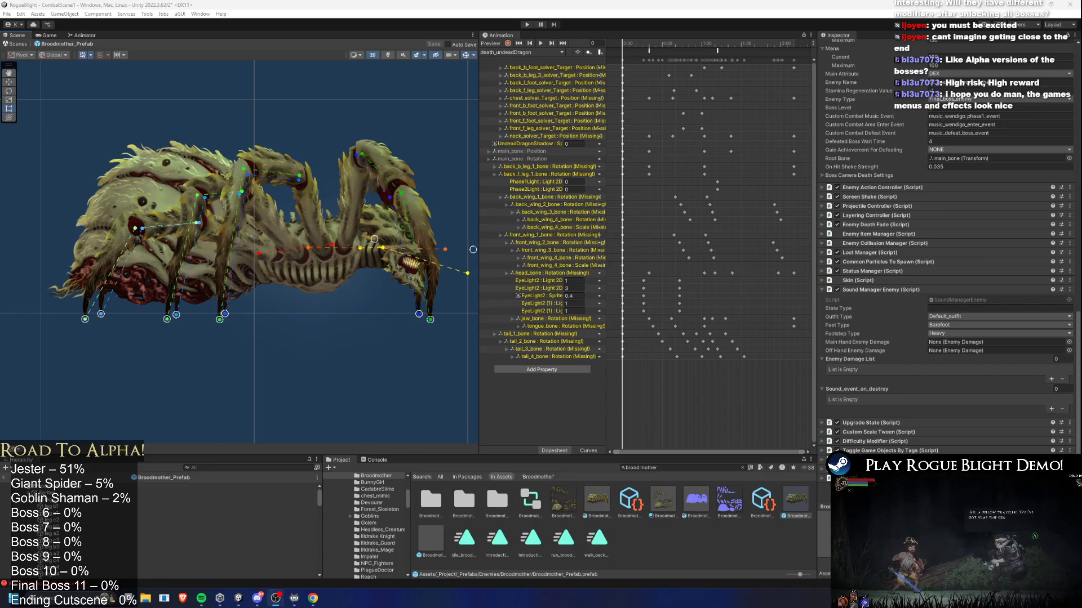
# Select the spider's torso sprite to inspect its bones, then bring up the Animation clip list.
pyautogui.moveTo(322, 253); pyautogui.dragTo(331, 262)
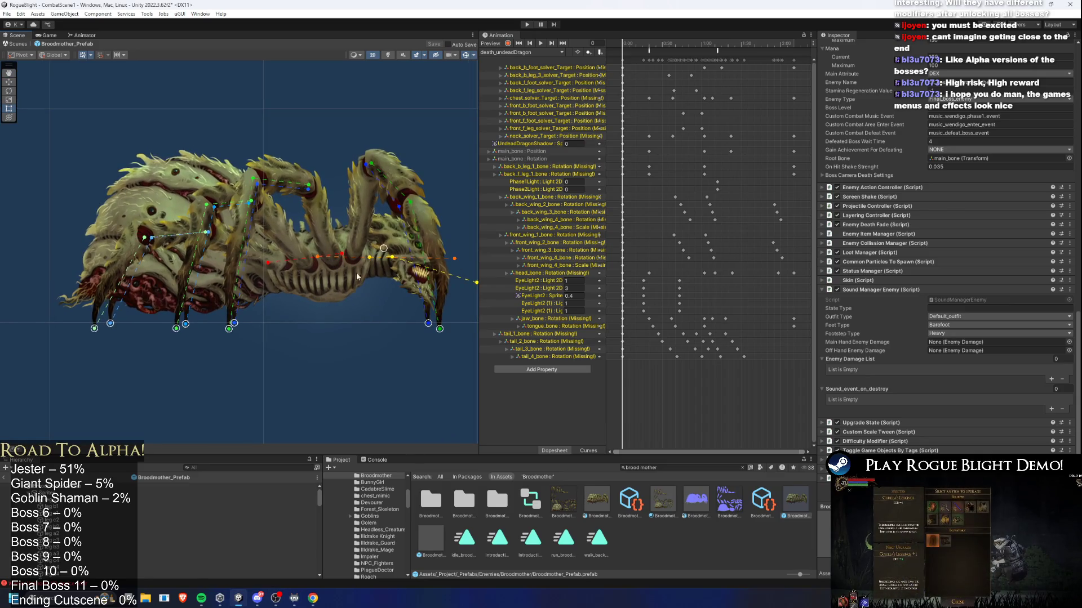
pyautogui.click(330, 275)
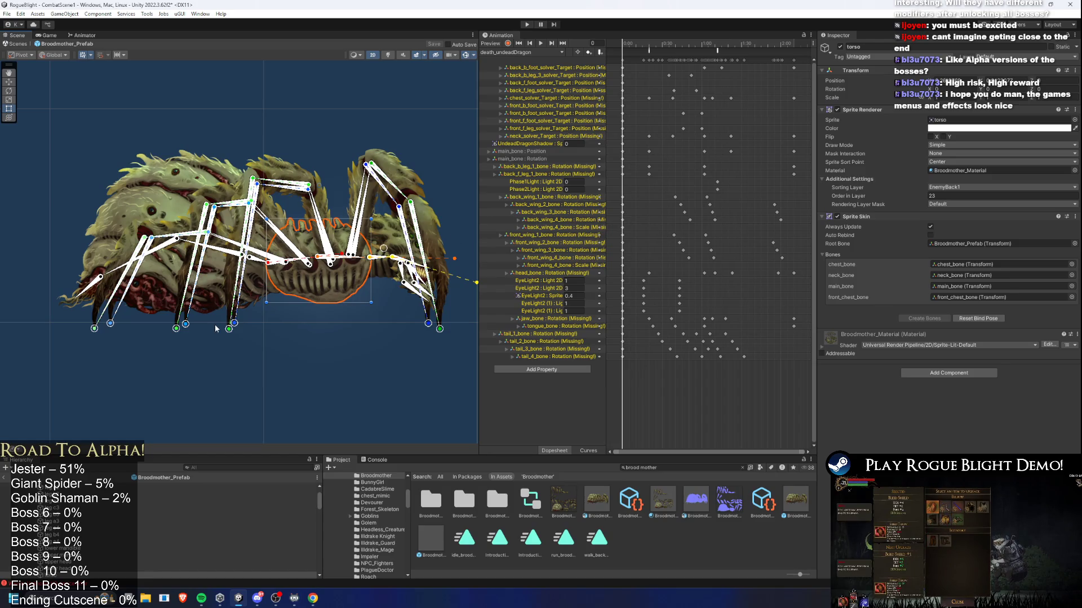
pyautogui.press('f')
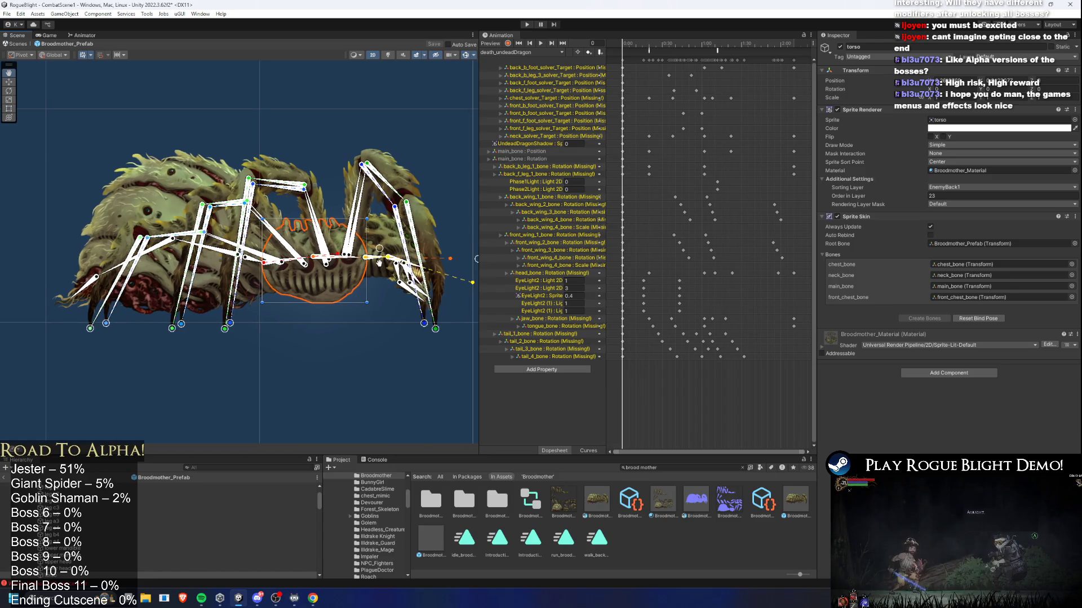
pyautogui.moveTo(379, 272)
pyautogui.mouseDown()
pyautogui.moveTo(333, 305)
pyautogui.moveTo(415, 295)
pyautogui.mouseUp()
pyautogui.click(507, 52)
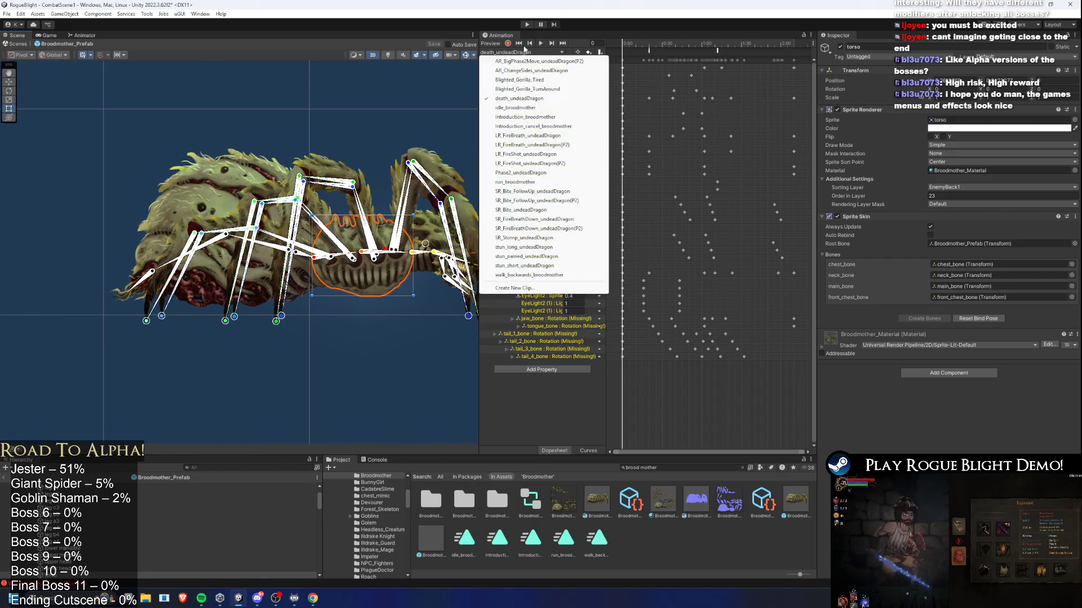
# Start a new animation clip and browse to Assets/_Project/_Animations/_Enemy/Broodmother.
pyautogui.click(535, 291)
pyautogui.doubleClick(304, 218)
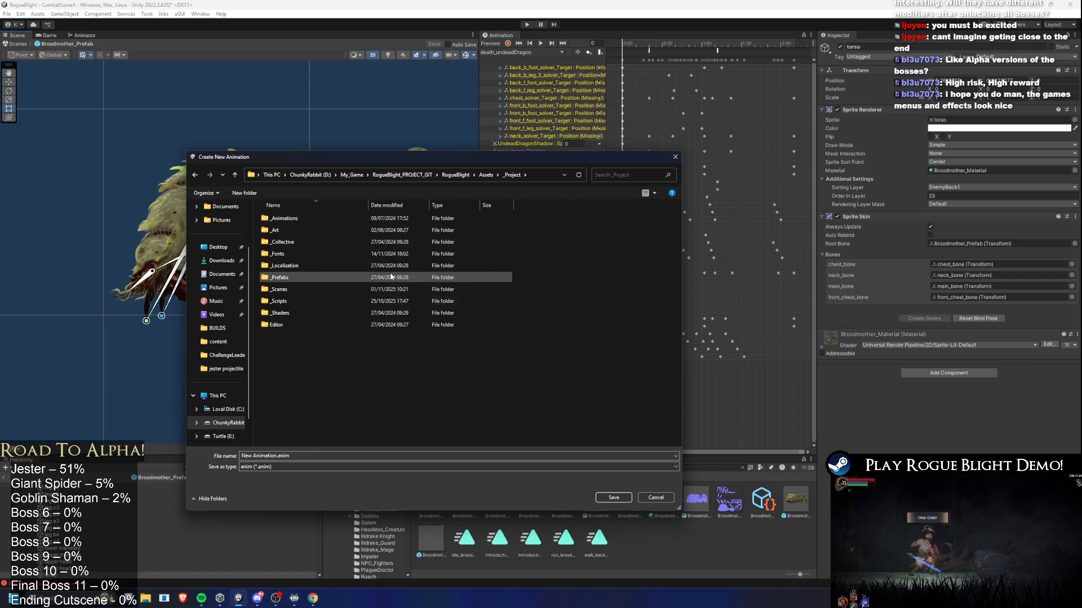
pyautogui.moveTo(437, 153)
pyautogui.mouseDown()
pyautogui.moveTo(451, 272)
pyautogui.moveTo(417, 279)
pyautogui.mouseUp()
pyautogui.click(423, 293)
pyautogui.doubleClick(251, 337)
pyautogui.doubleClick(263, 336)
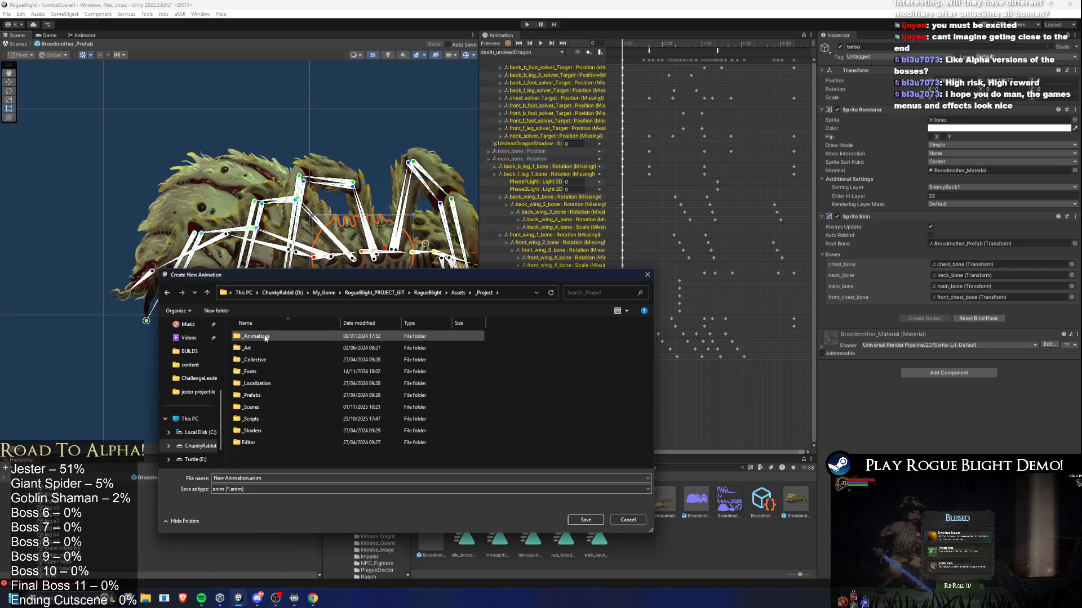
pyautogui.doubleClick(266, 337)
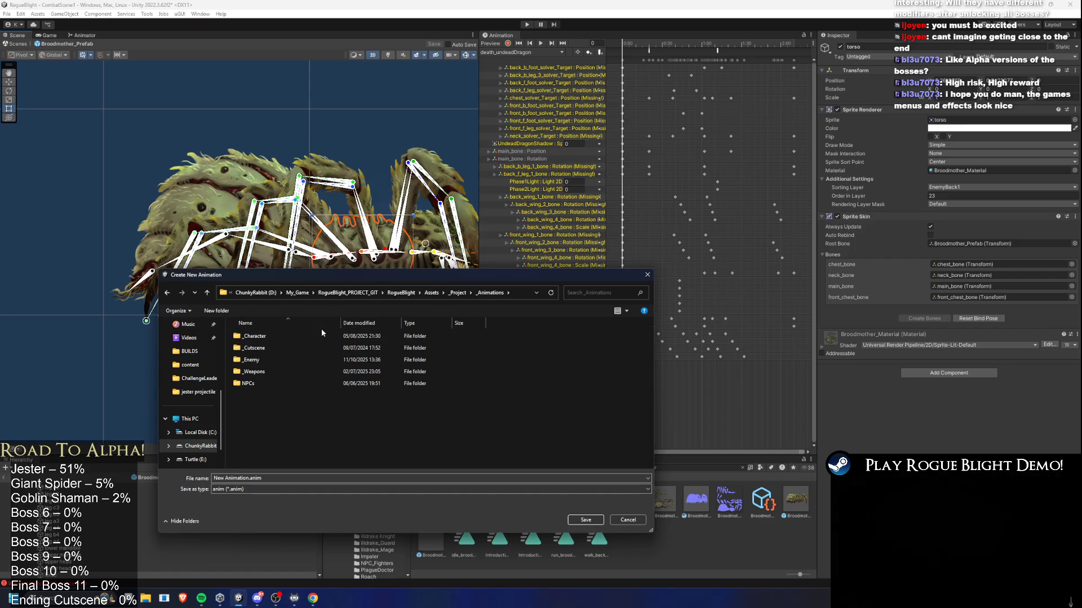
pyautogui.doubleClick(273, 359)
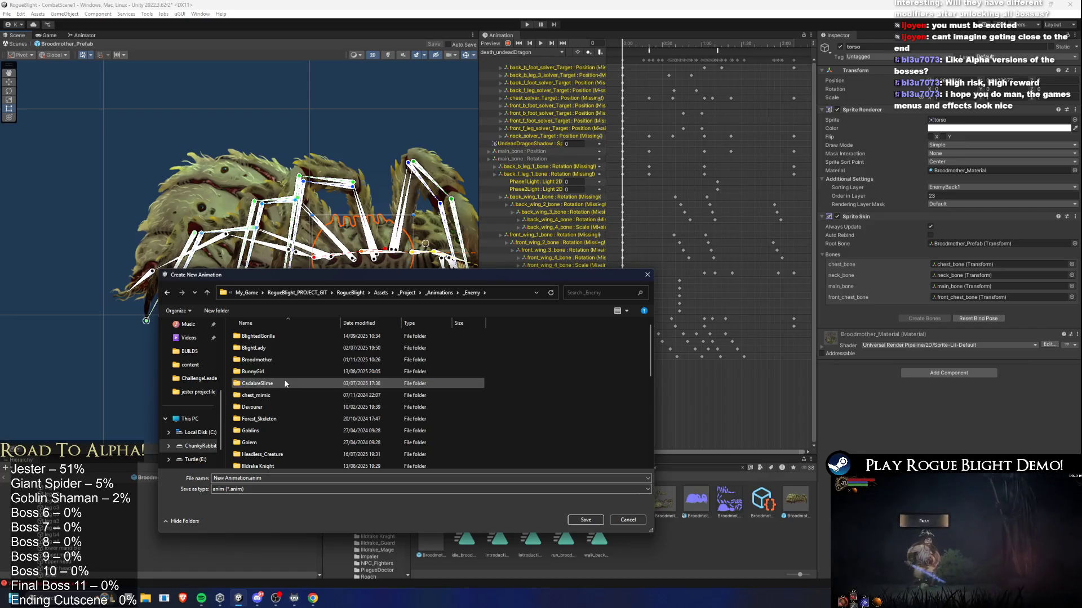
pyautogui.click(297, 354)
pyautogui.doubleClick(289, 359)
pyautogui.moveTo(442, 271)
pyautogui.mouseDown()
pyautogui.moveTo(453, 299)
pyautogui.moveTo(527, 175)
pyautogui.mouseUp()
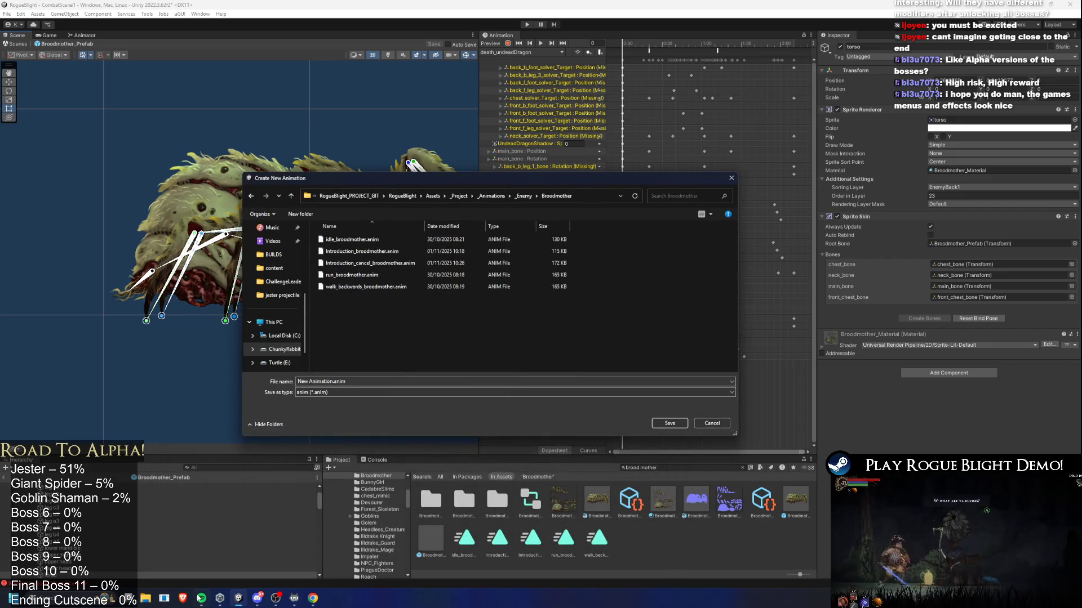
pyautogui.moveTo(201, 598)
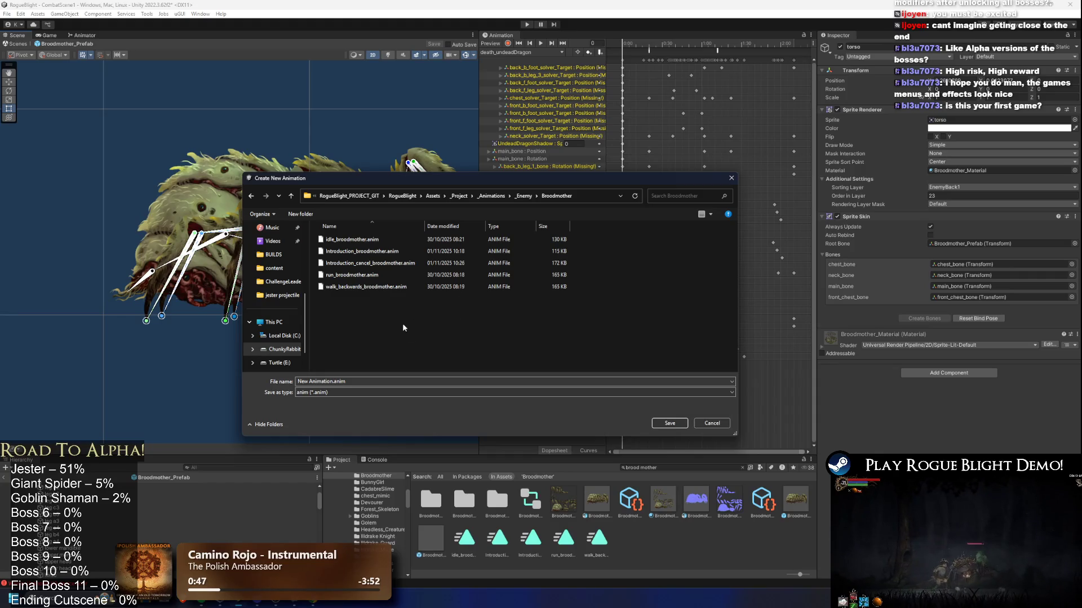
# Name the clip stun_short_broodmother and save it in that folder.
pyautogui.moveTo(416, 180); pyautogui.dragTo(416, 203)
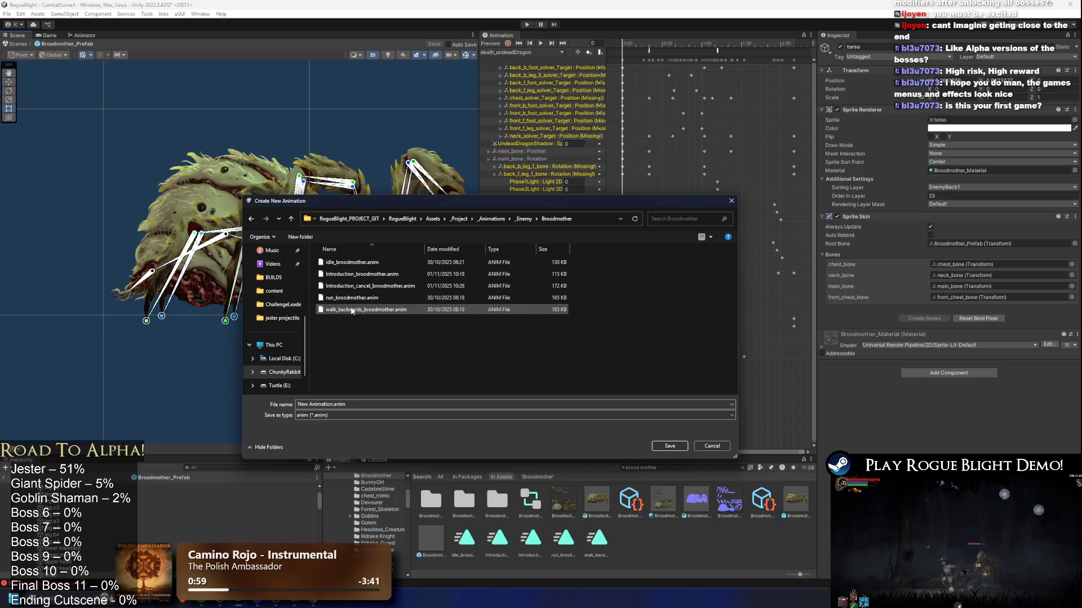
pyautogui.click(360, 286)
pyautogui.click(341, 406)
pyautogui.moveTo(342, 405); pyautogui.dragTo(297, 404)
pyautogui.write('stun_short_broodmother')
pyautogui.press('Return')
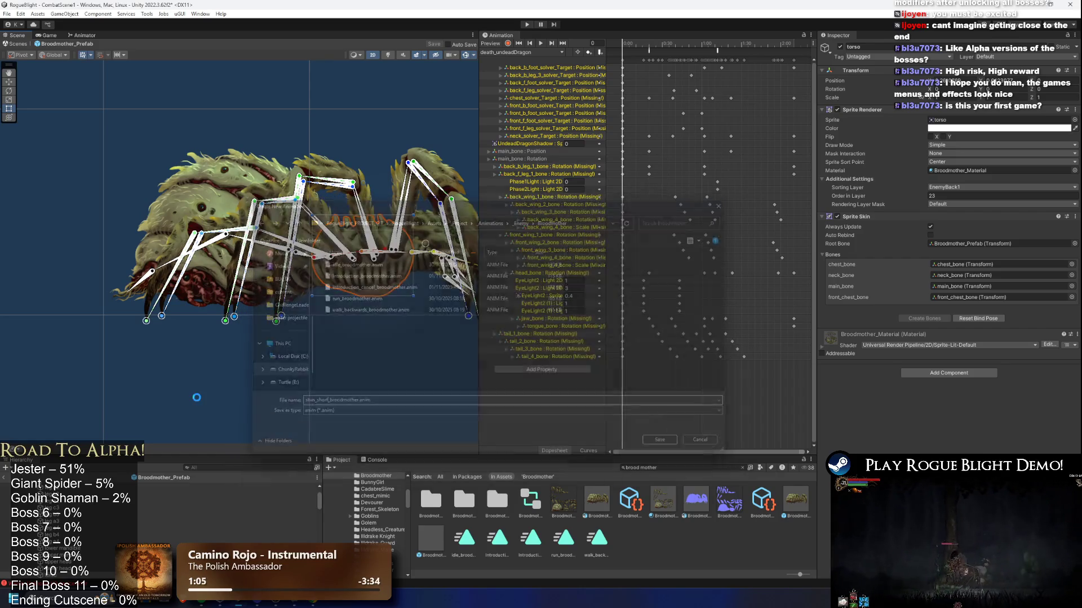
# Create a new clip named stun_long_broodmother, based on the stun_short name.
pyautogui.click(540, 52)
pyautogui.click(533, 308)
pyautogui.click(530, 52)
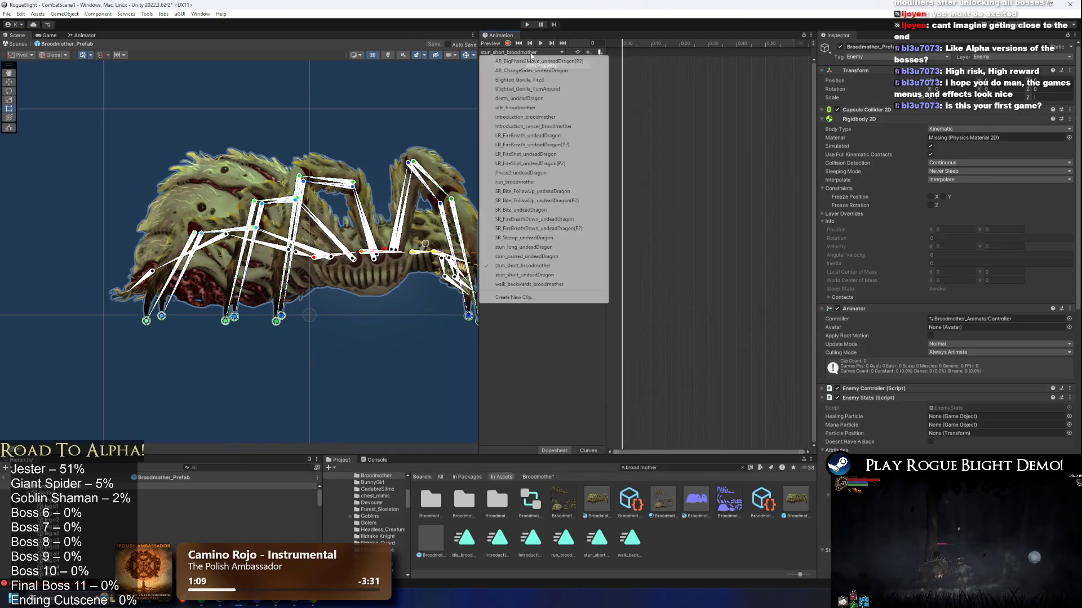
pyautogui.click(519, 297)
pyautogui.click(371, 310)
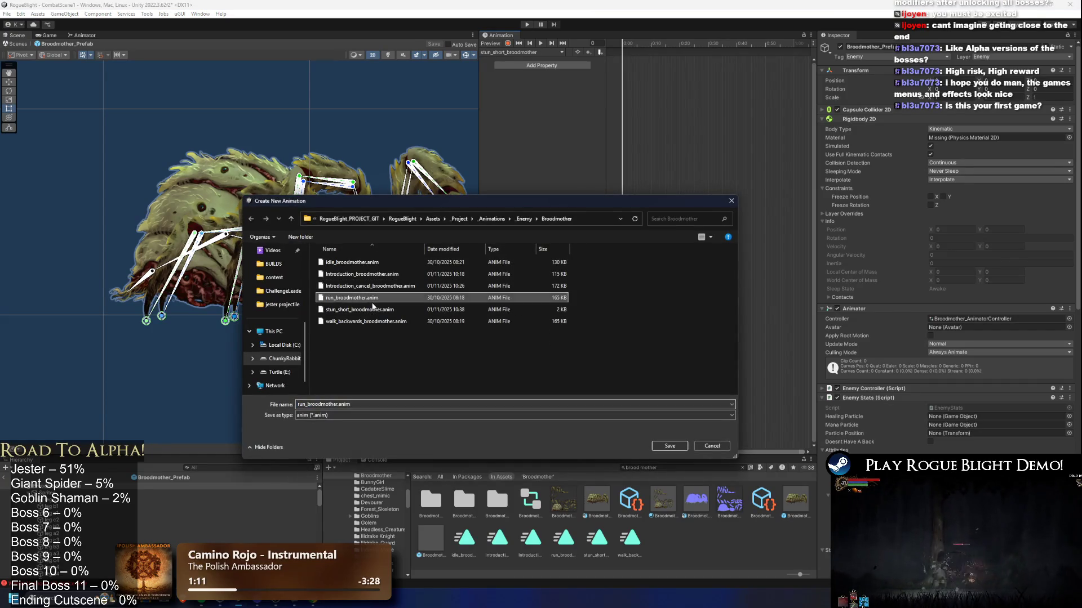
pyautogui.click(325, 404)
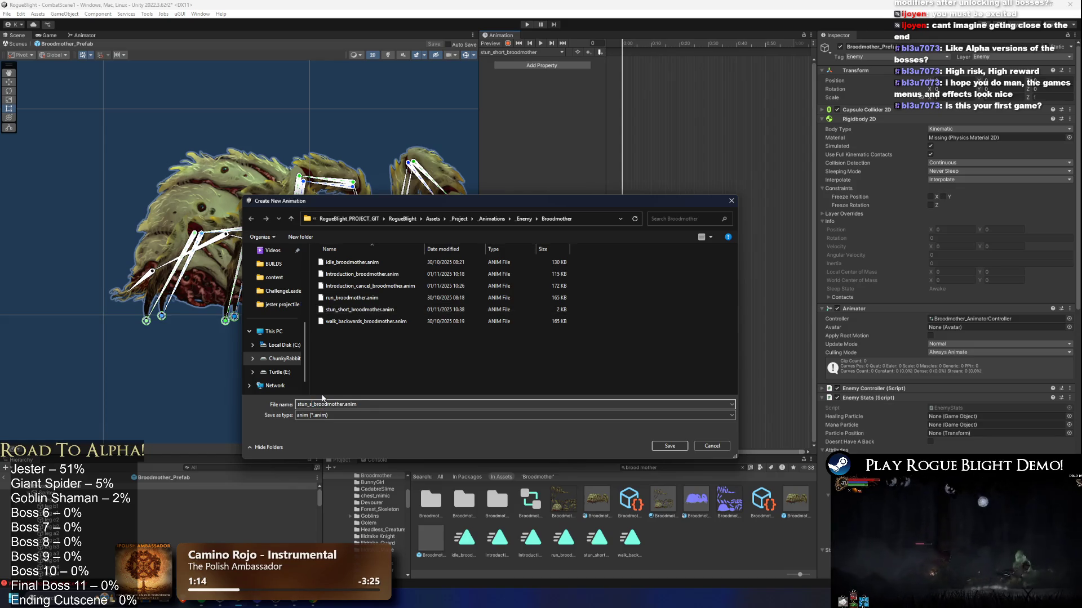
pyautogui.write('l')
pyautogui.press('Return')
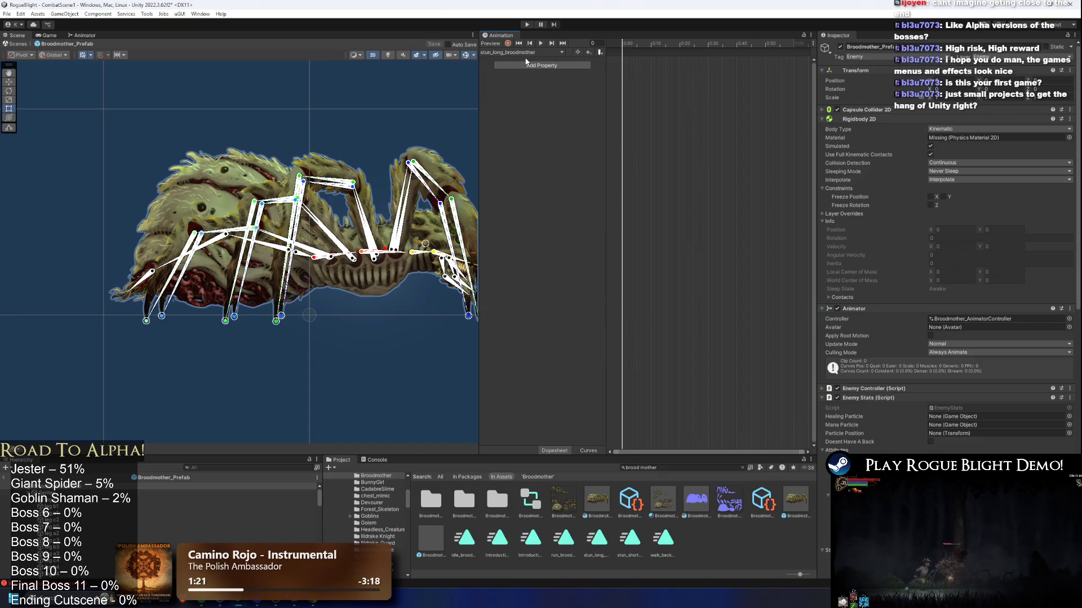
# Create a new clip named stun_parried_broodmother by replacing 'short' with 'parried'.
pyautogui.click(521, 52)
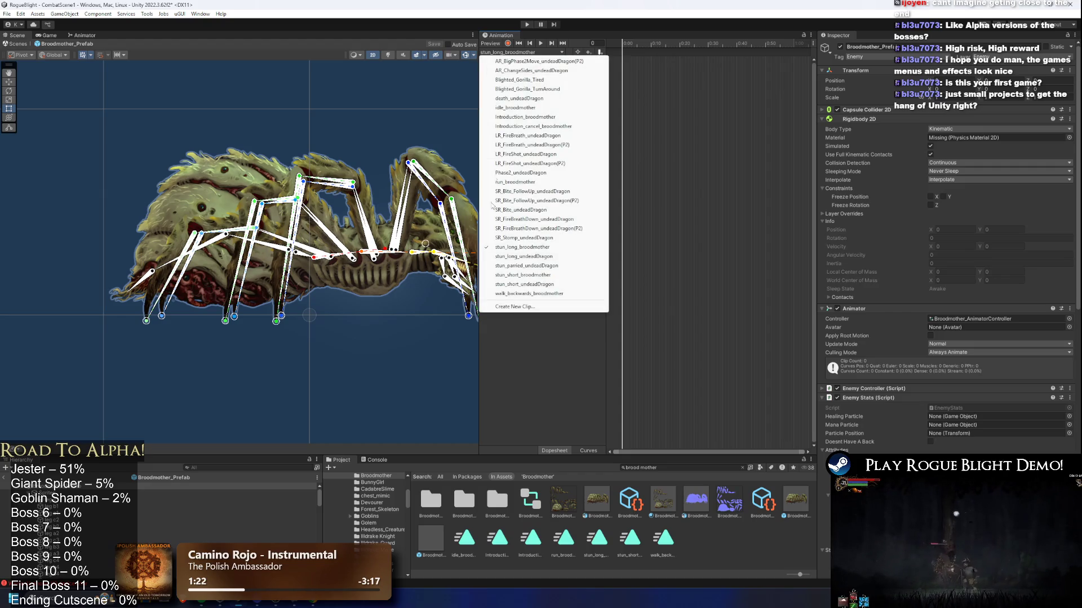
pyautogui.click(506, 308)
pyautogui.click(361, 321)
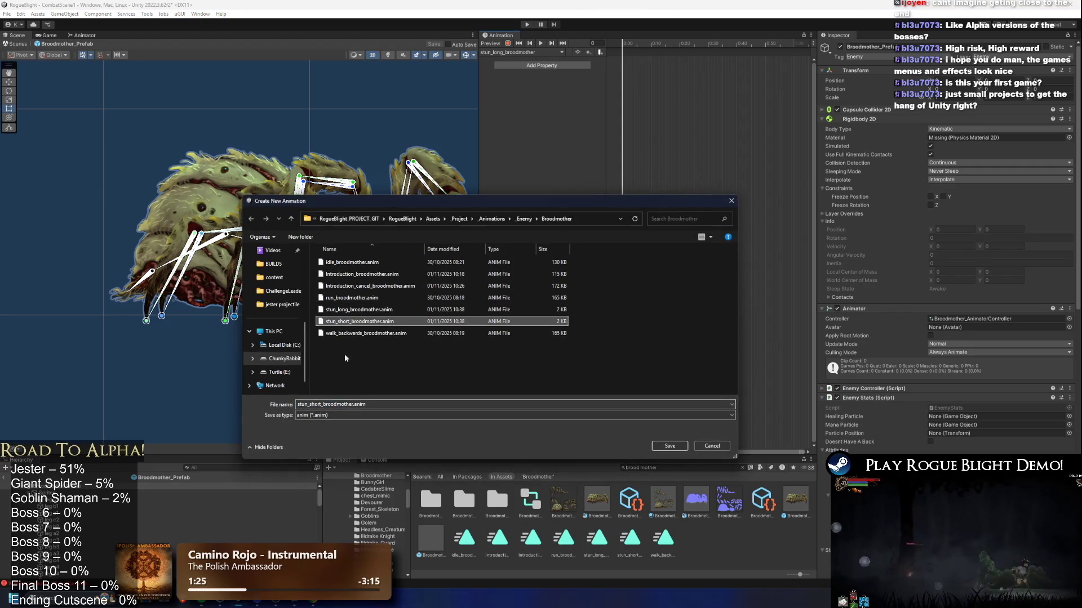
pyautogui.click(328, 403)
pyautogui.click(309, 404)
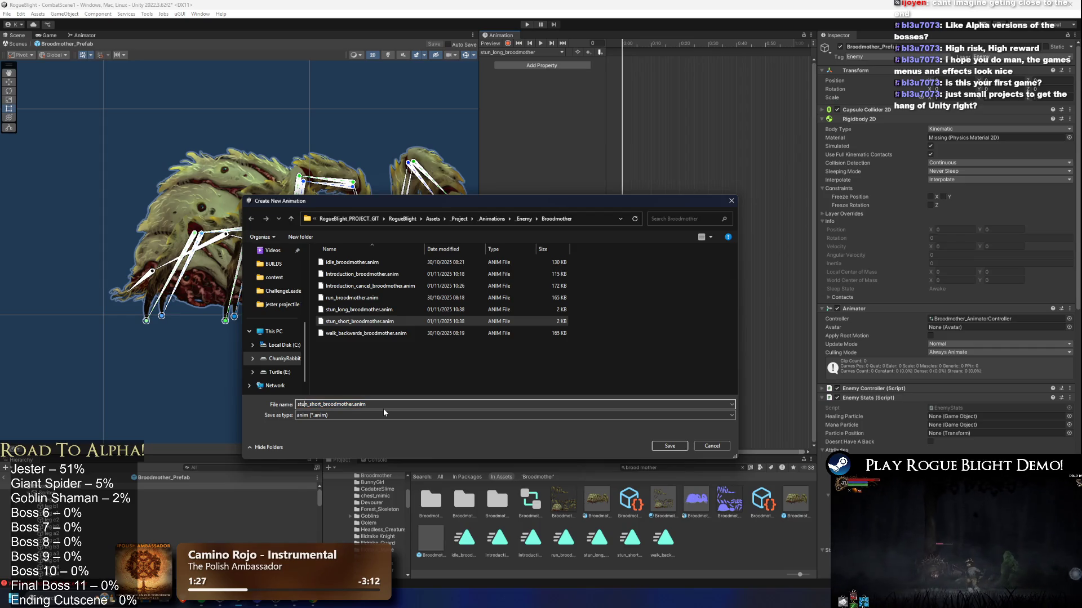
pyautogui.press('Delete')
pyautogui.press('Delete')
pyautogui.press('Delete')
pyautogui.write('parried')
pyautogui.press('Return')
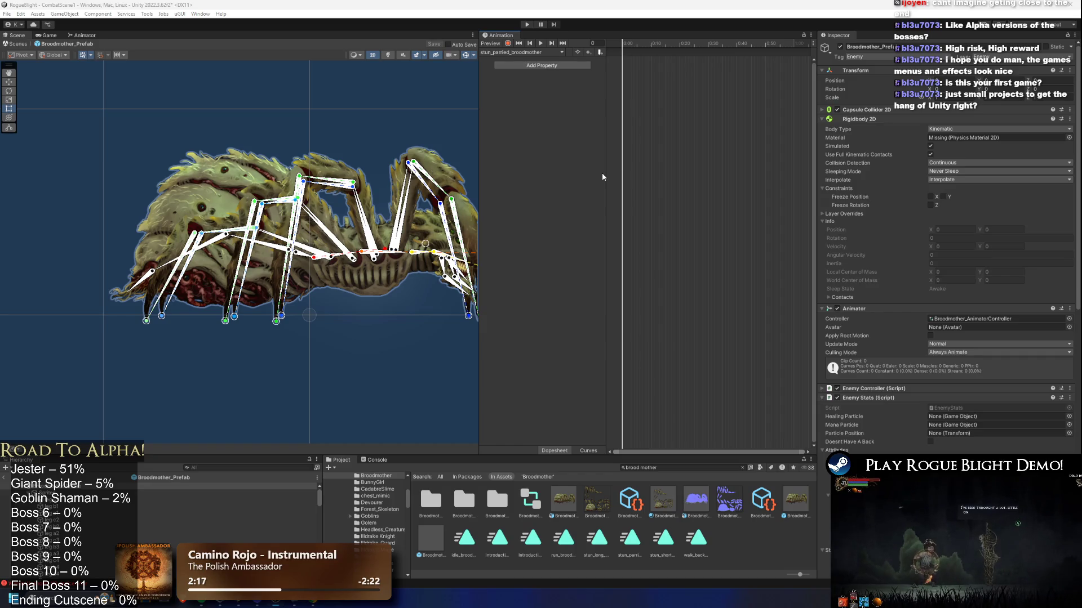
pyautogui.click(539, 52)
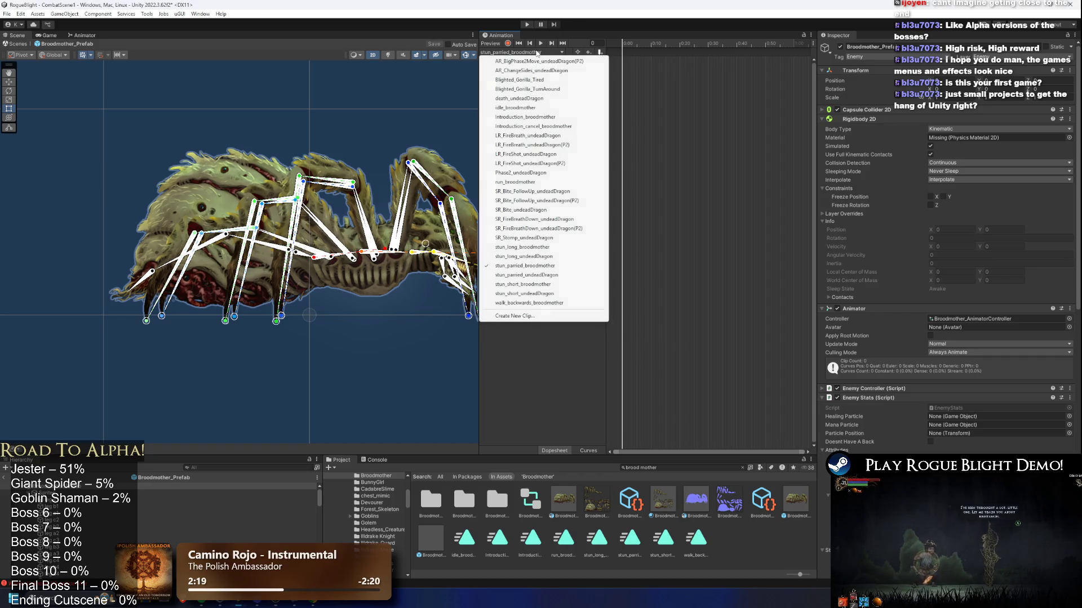
# Compare the stun_parried_undeadDragon clip with stun_long_broodmother and idle_broodmother.
pyautogui.click(560, 279)
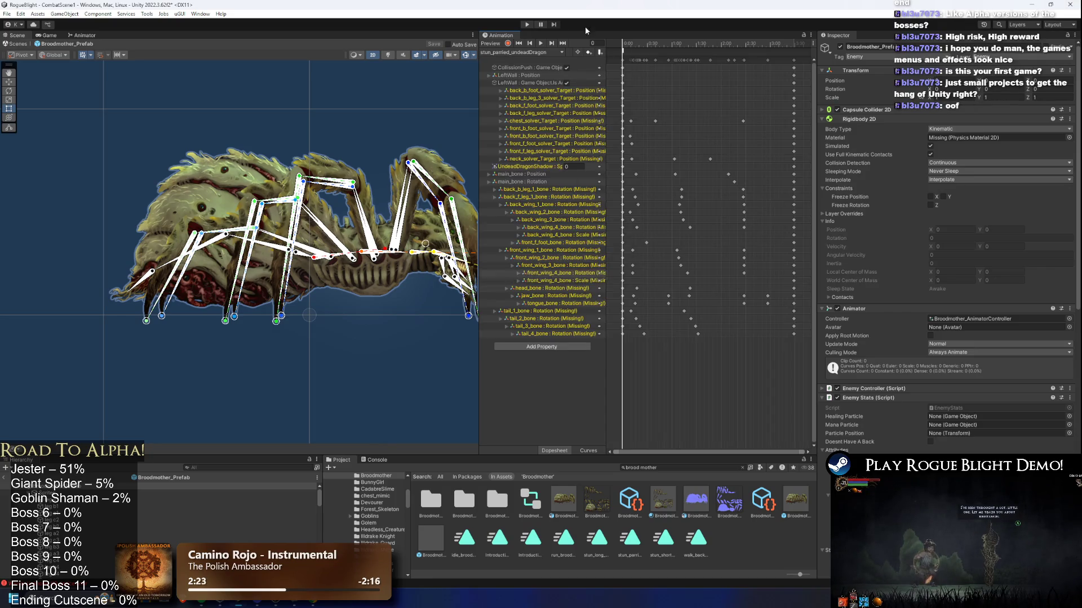
pyautogui.click(513, 52)
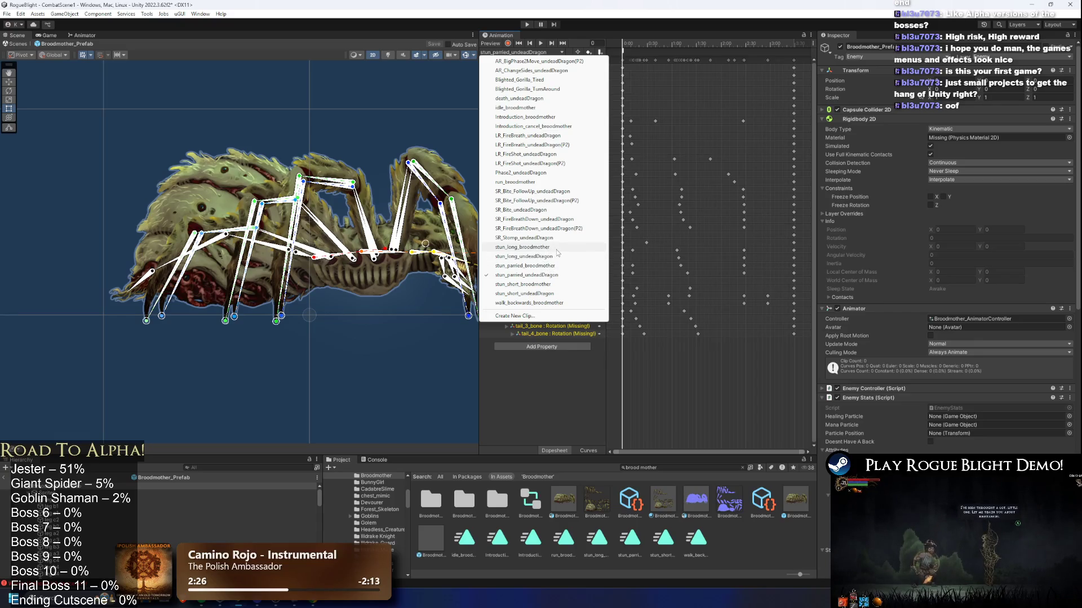
pyautogui.click(555, 247)
pyautogui.click(519, 51)
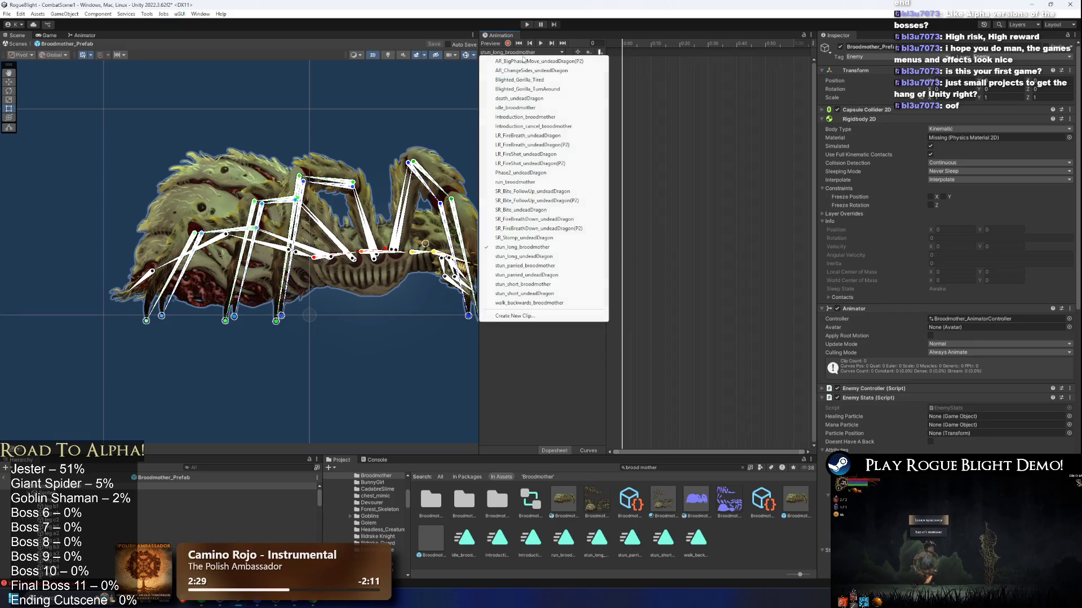
pyautogui.click(516, 108)
# Check stun_long and stun_parried_broodmother, then load stun_short_broodmother for editing.
pyautogui.click(533, 52)
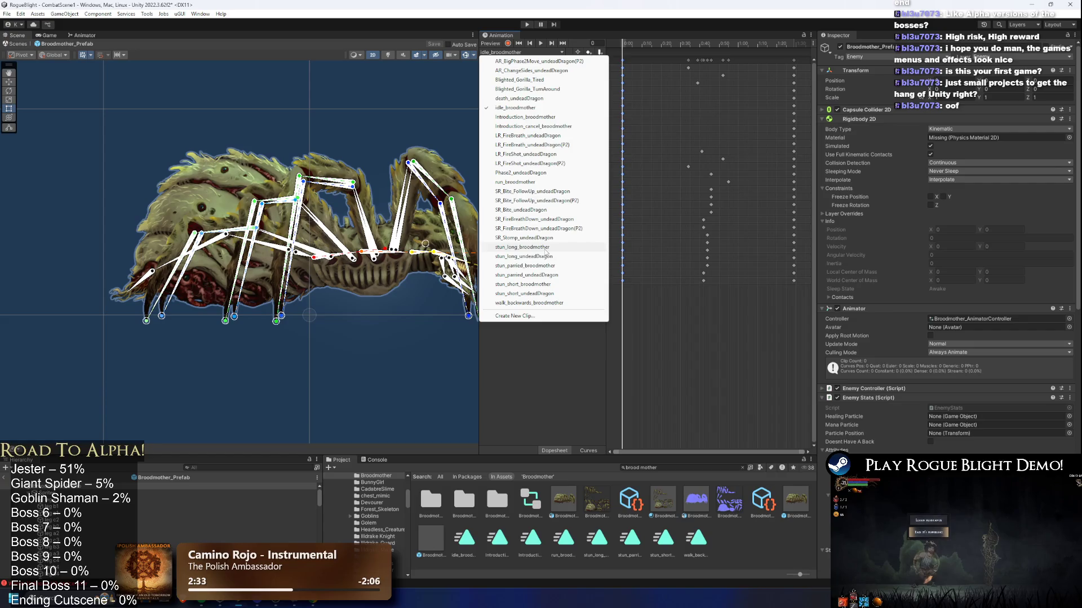
pyautogui.click(546, 248)
pyautogui.click(529, 52)
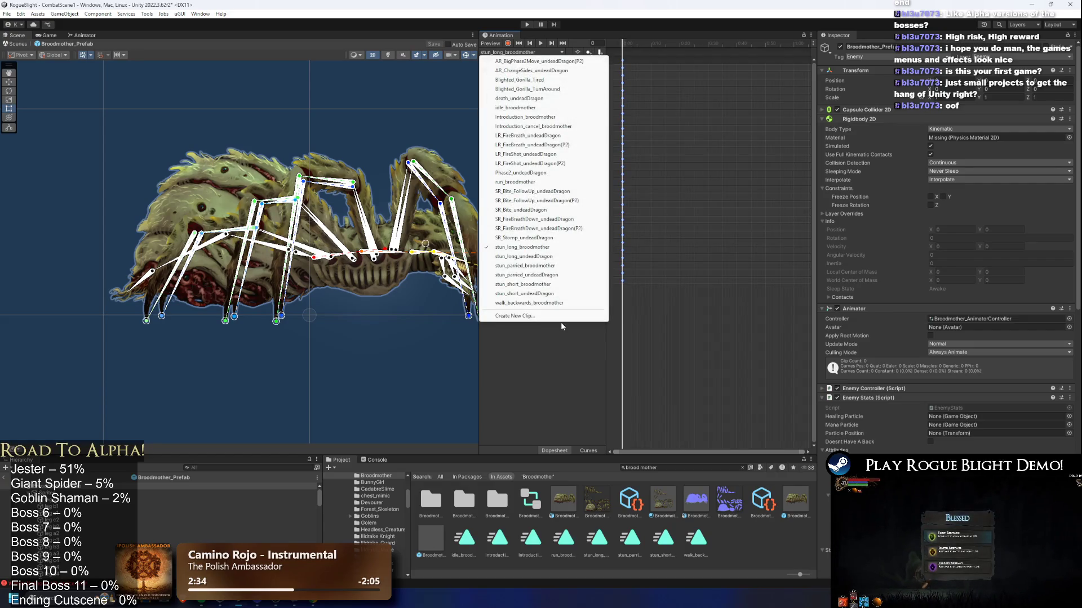
pyautogui.click(526, 265)
pyautogui.click(504, 52)
pyautogui.click(555, 285)
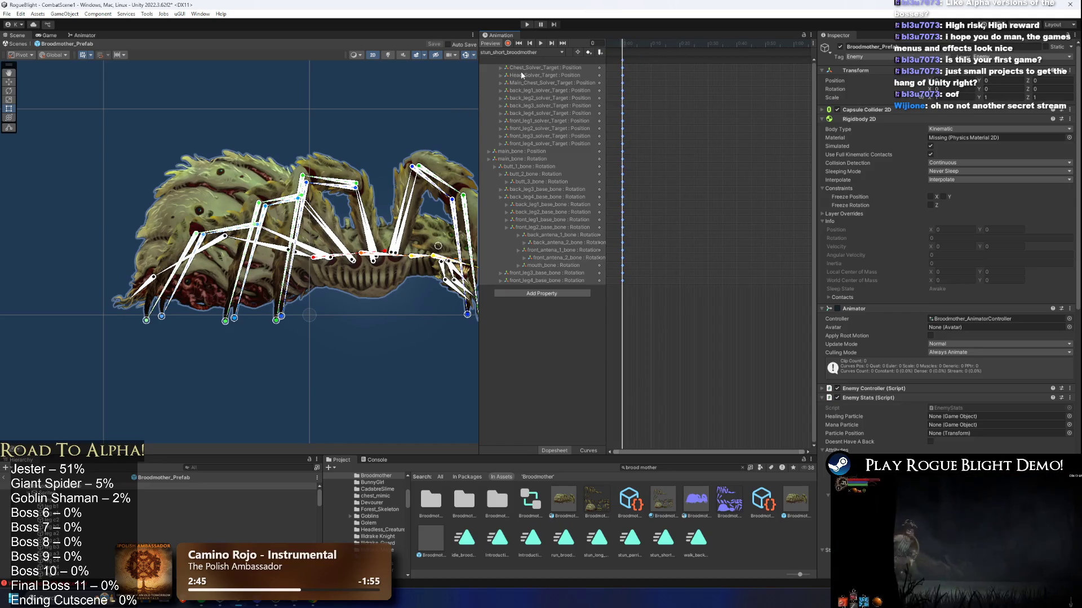
pyautogui.scroll(-2, 293, 191)
# Re-frame the spider and widen the Animation window, keeping stun_short_broodmother loaded.
pyautogui.moveTo(326, 174); pyautogui.dragTo(317, 171)
pyautogui.scroll(3, 421, 202)
pyautogui.moveTo(480, 194); pyautogui.dragTo(456, 185)
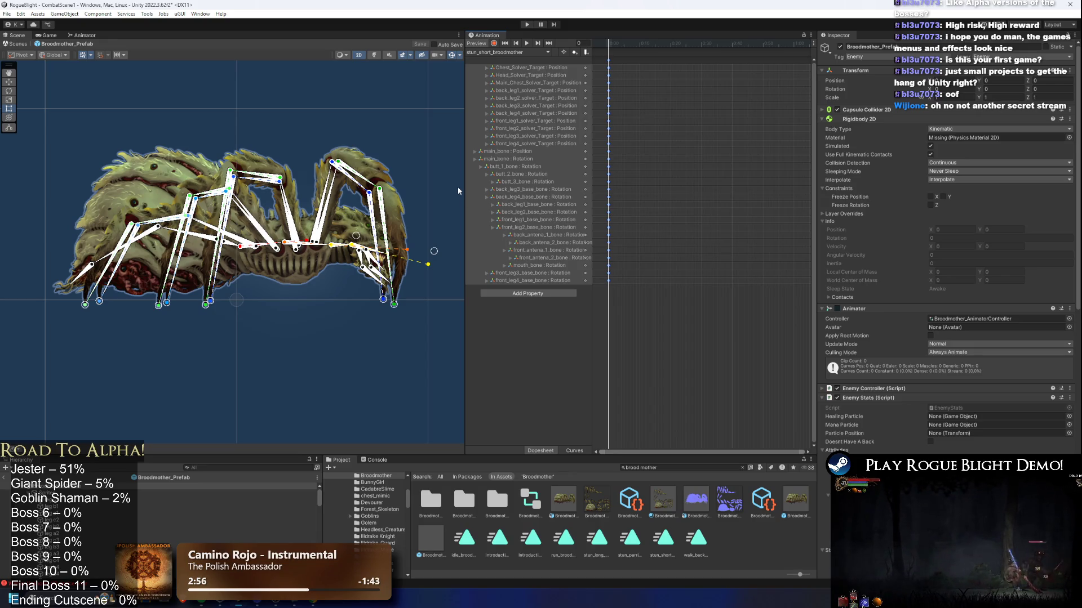
pyautogui.press('f')
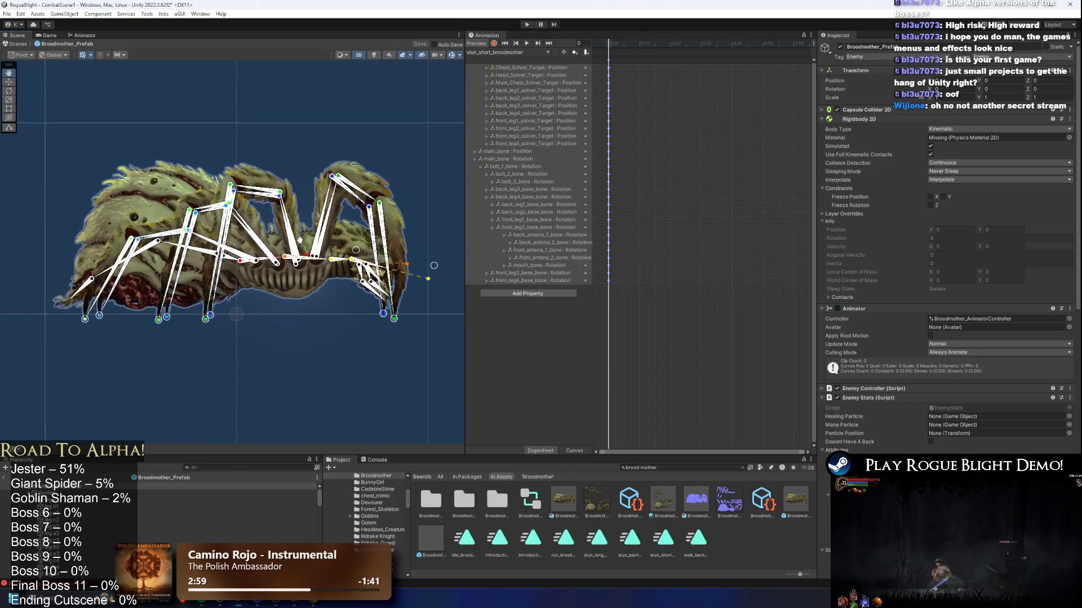
pyautogui.click(517, 53)
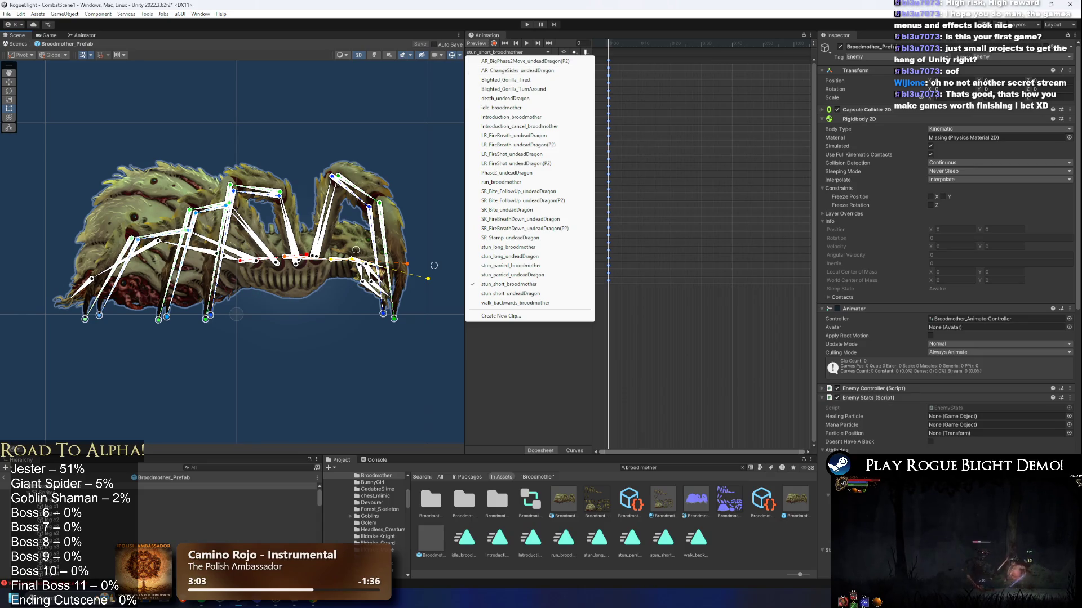
pyautogui.press('Escape')
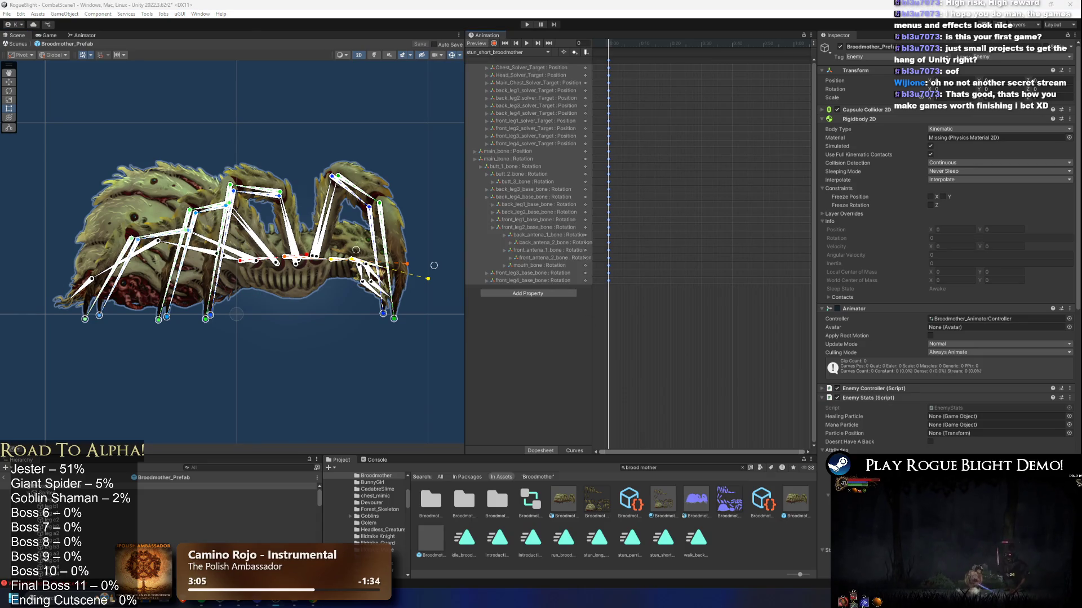
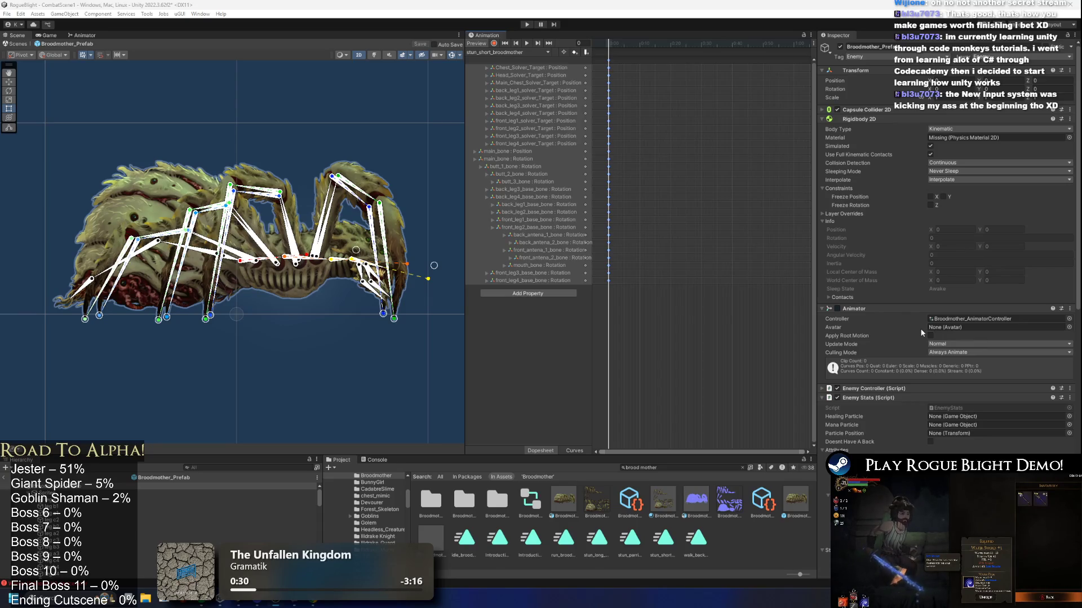
# Collapse the Rigidbody 2D component and widen the Scene view around the spider.
pyautogui.click(895, 119)
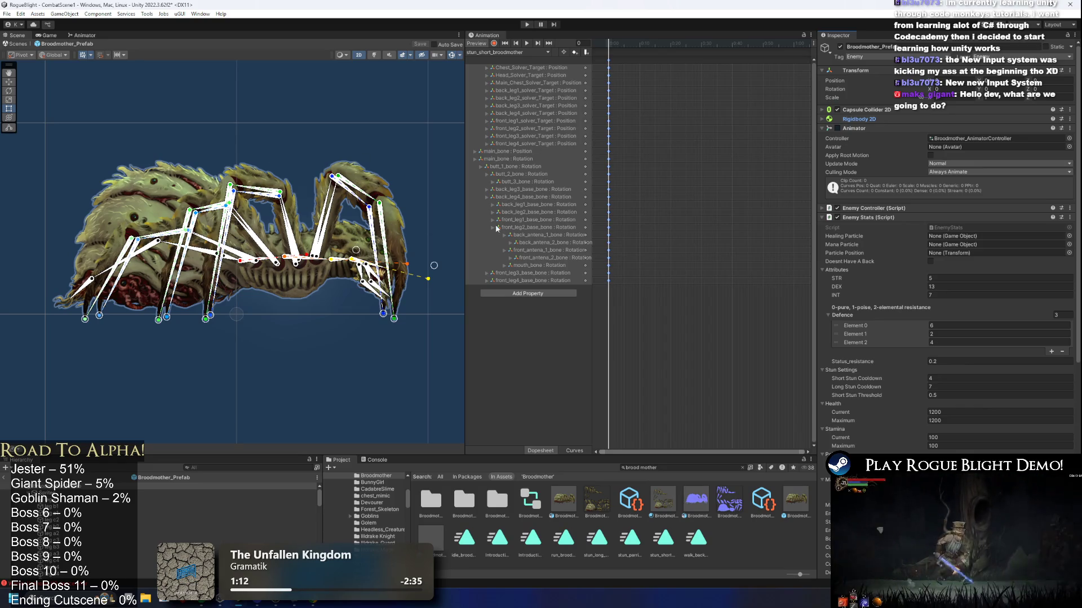
pyautogui.moveTo(465, 254); pyautogui.dragTo(531, 254)
pyautogui.moveTo(341, 181); pyautogui.dragTo(347, 159)
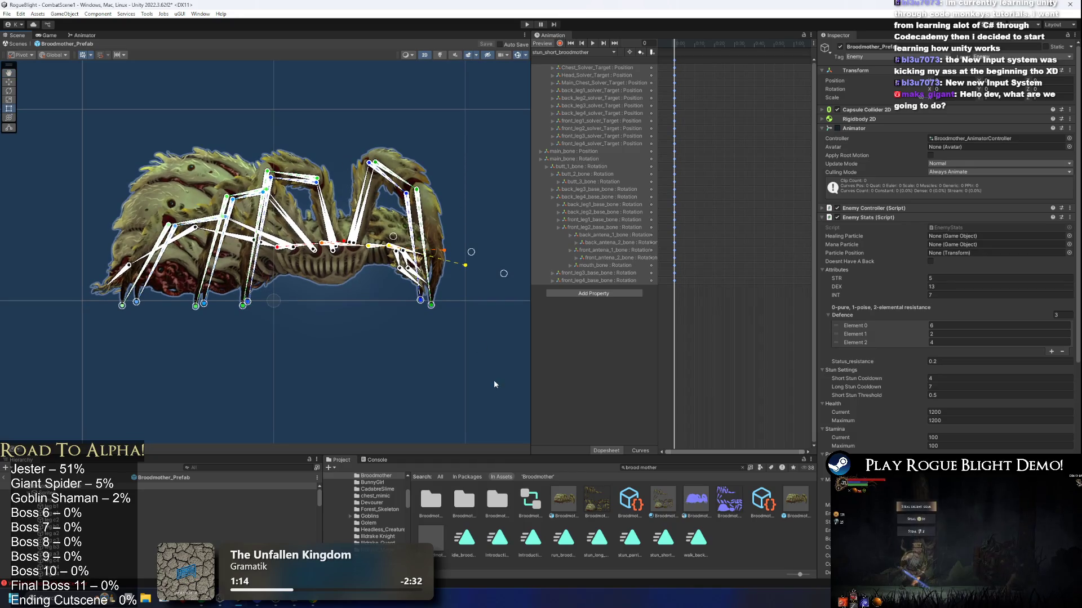
# Search the Project window for TODO and open the TODO notes in the code editor.
pyautogui.click(670, 468)
pyautogui.write('TODO')
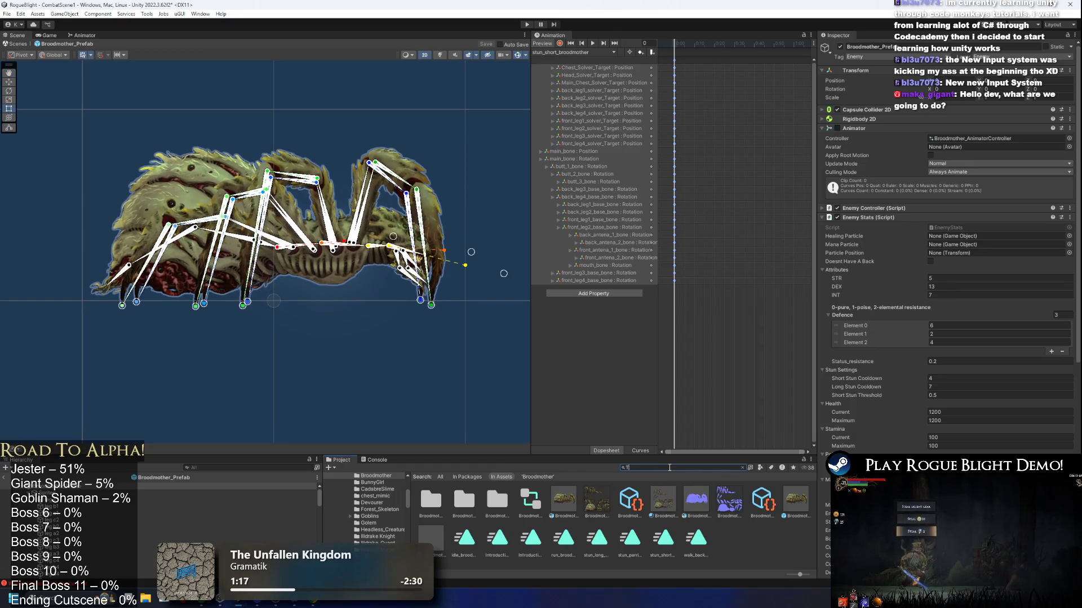
pyautogui.click(450, 506)
pyautogui.doubleClick(430, 500)
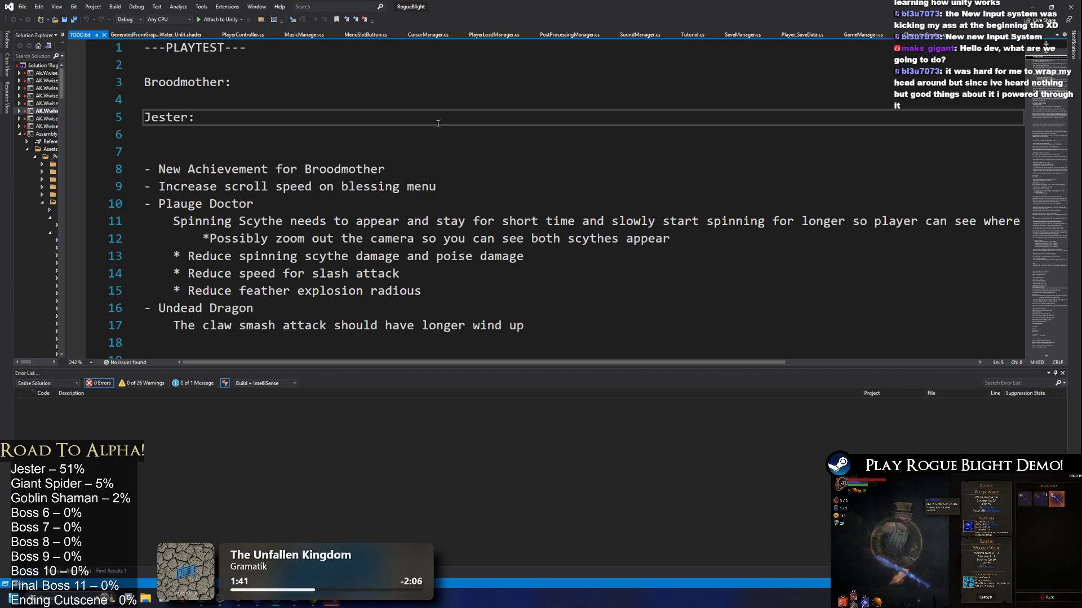
# Search the notes for 'stun' to find Stun Short 37, Long 113, Parried 210, then return to Unity.
pyautogui.press('F3')
pyautogui.hotkey('ctrl', 'f')
pyautogui.scroll(3, 352, 125)
pyautogui.scroll(-5, 293, 93)
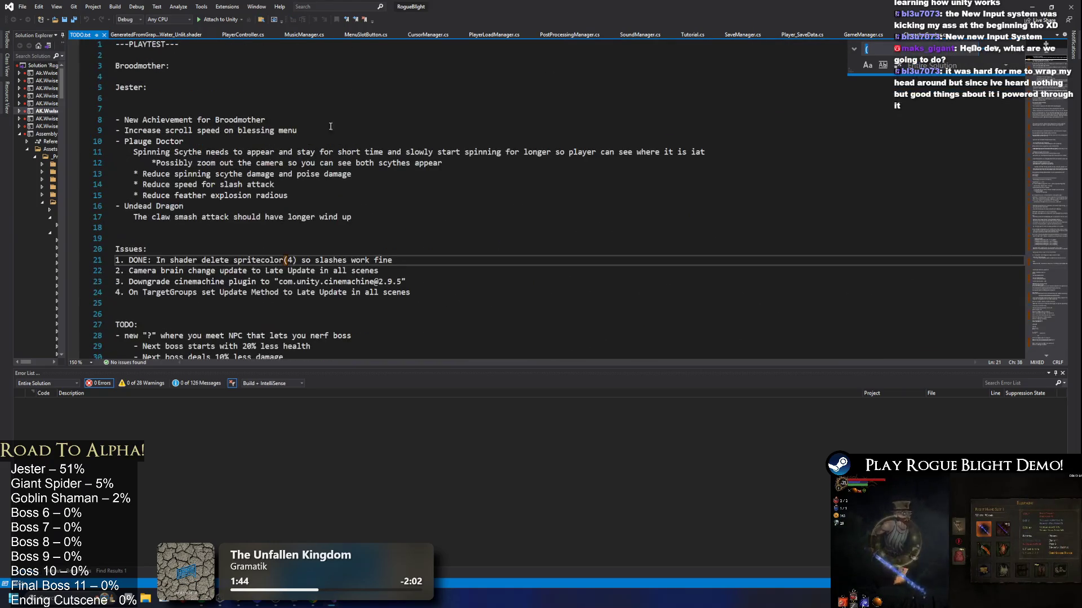
pyautogui.click(307, 75)
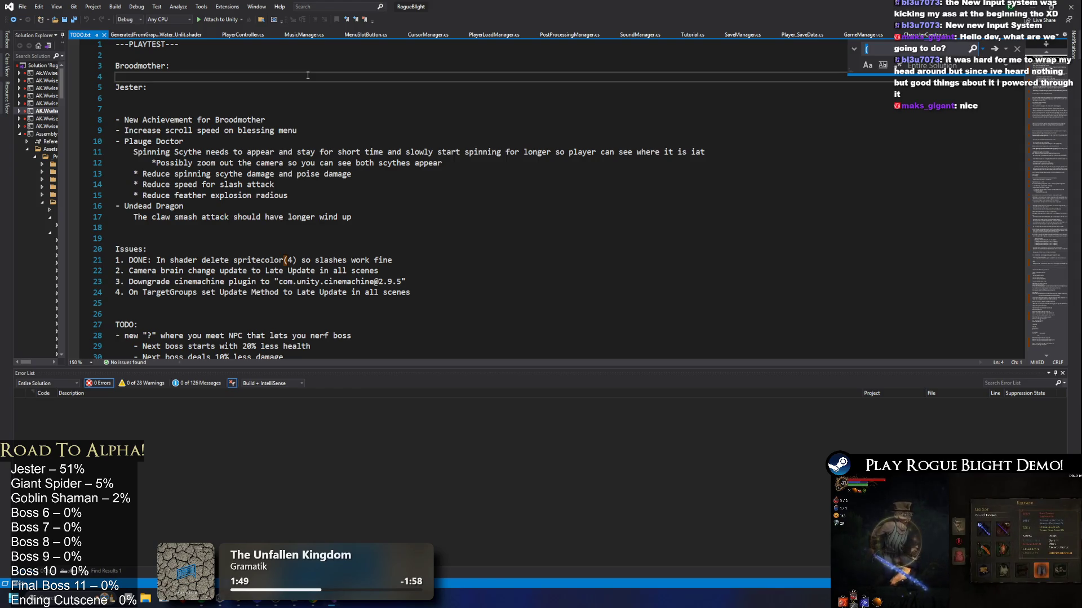
pyautogui.hotkey('ctrl', 'f')
pyautogui.write('stun')
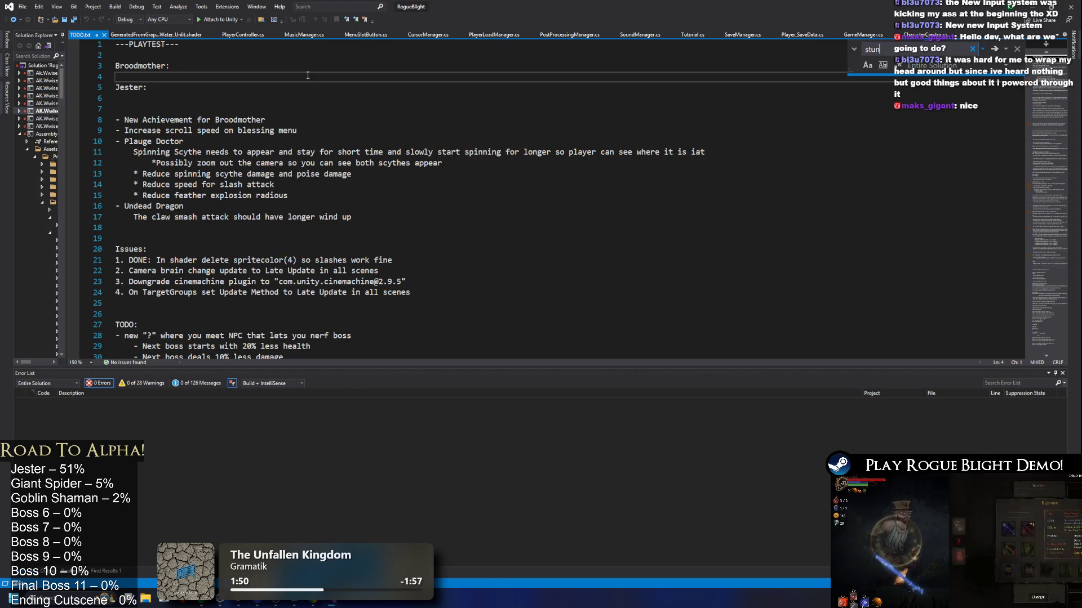
pyautogui.press('Return')
pyautogui.press('Return')
pyautogui.press('Return')
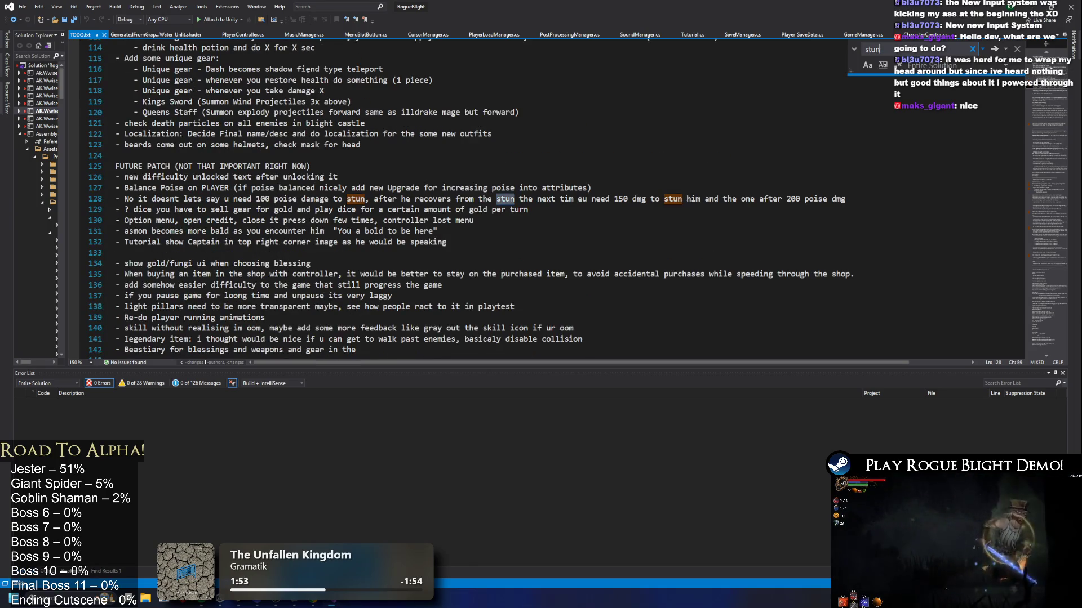
pyautogui.press('Return')
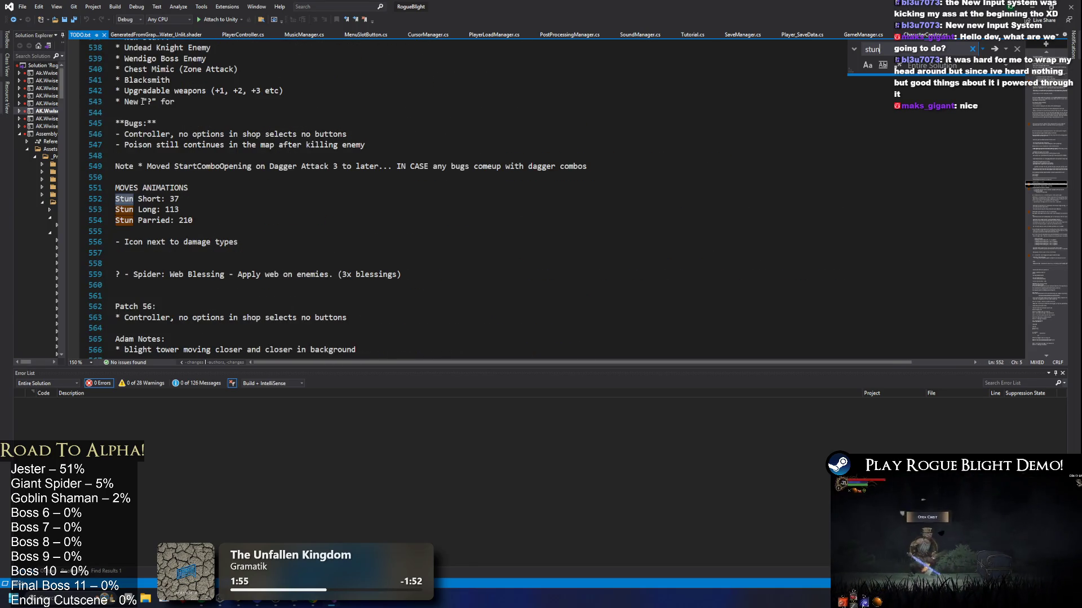
pyautogui.hotkey('alt', 'Tab')
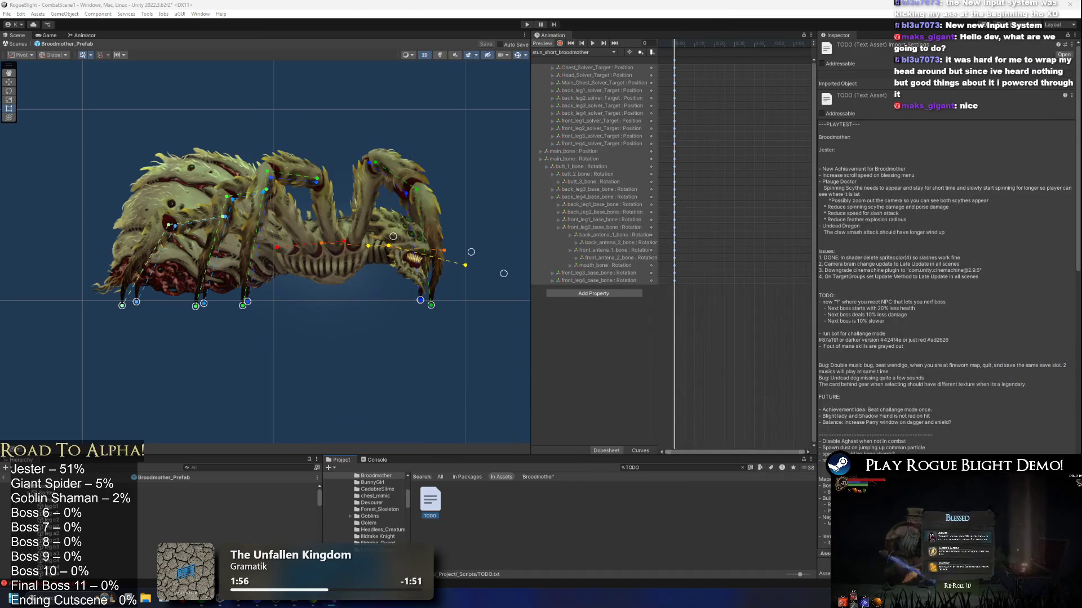
# Switch to the stun_parried_broodmother clip and zoom the timeline out to frame 210.
pyautogui.click(744, 45)
pyautogui.click(748, 46)
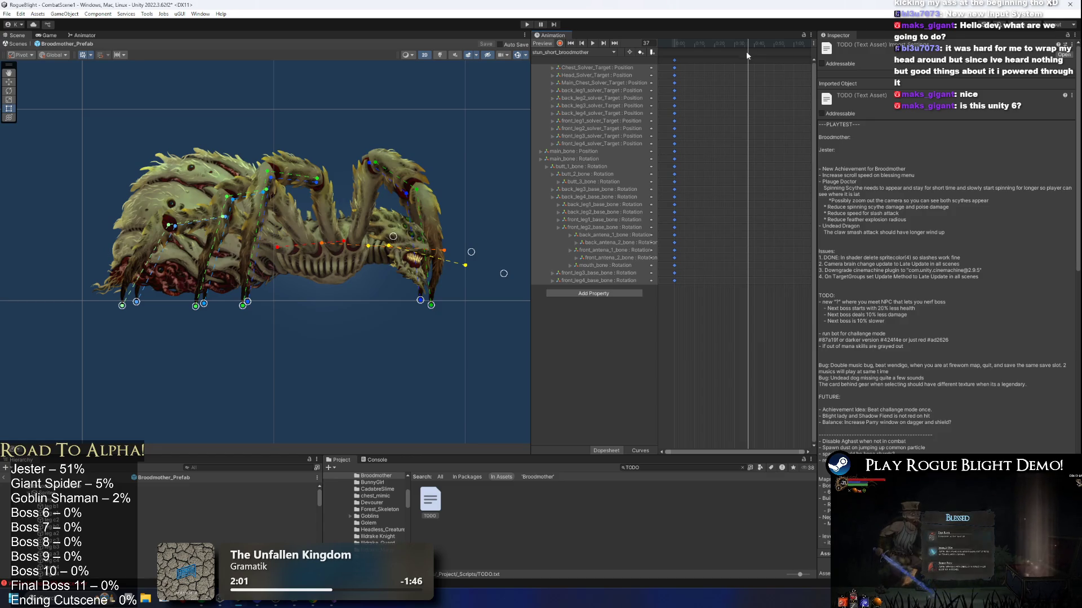
pyautogui.click(575, 52)
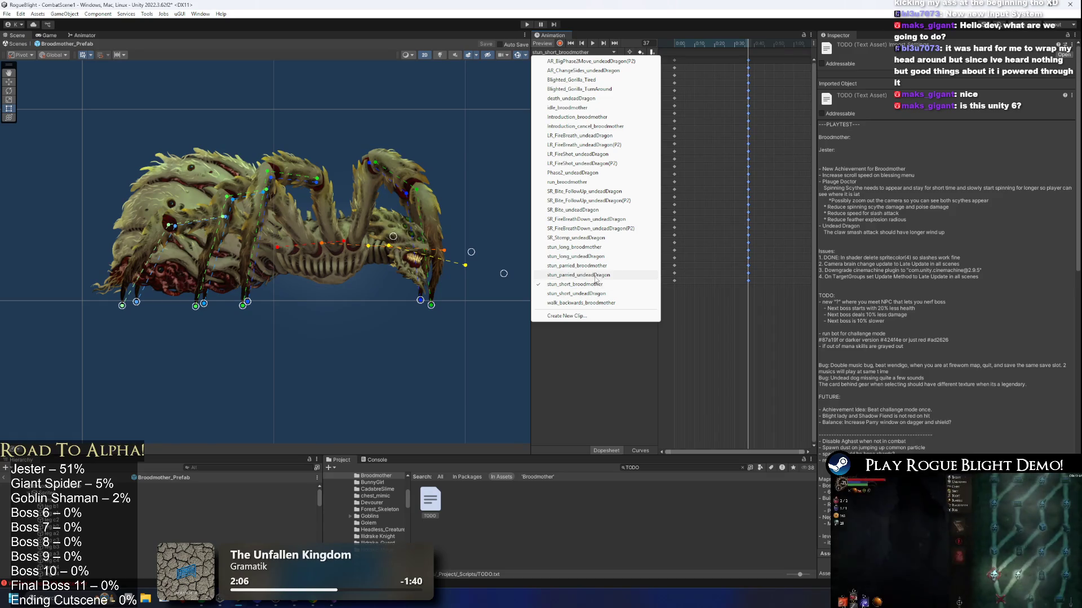
pyautogui.click(594, 266)
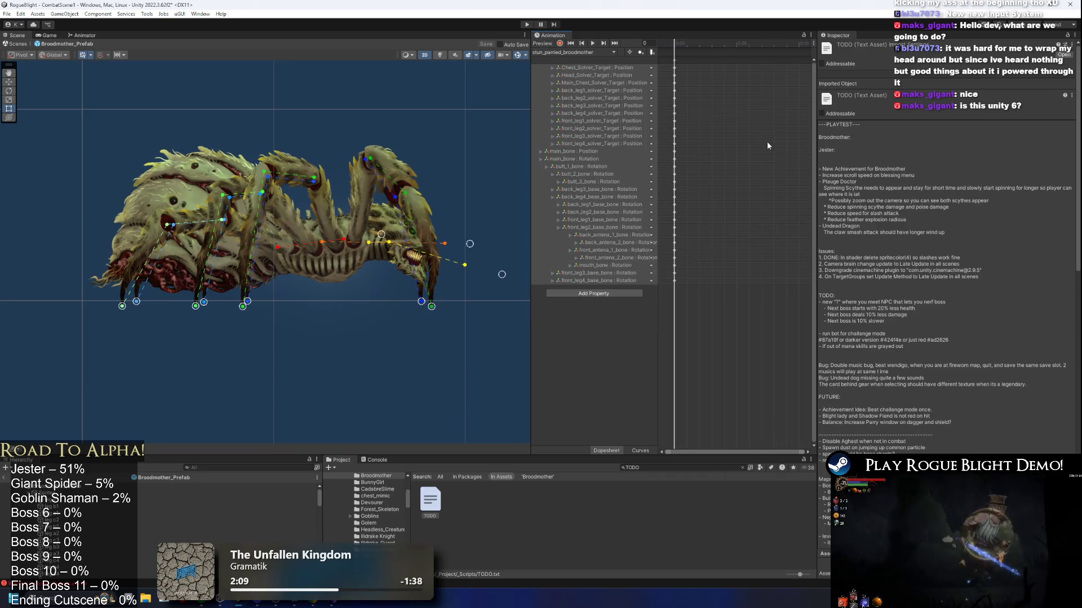
pyautogui.moveTo(738, 40)
pyautogui.mouseDown()
pyautogui.moveTo(777, 89)
pyautogui.moveTo(759, 119)
pyautogui.moveTo(751, 73)
pyautogui.moveTo(773, 49)
pyautogui.moveTo(745, 44)
pyautogui.moveTo(772, 50)
pyautogui.mouseUp()
pyautogui.scroll(-5, 758, 113)
pyautogui.scroll(-4, 741, 126)
pyautogui.scroll(-4, 738, 130)
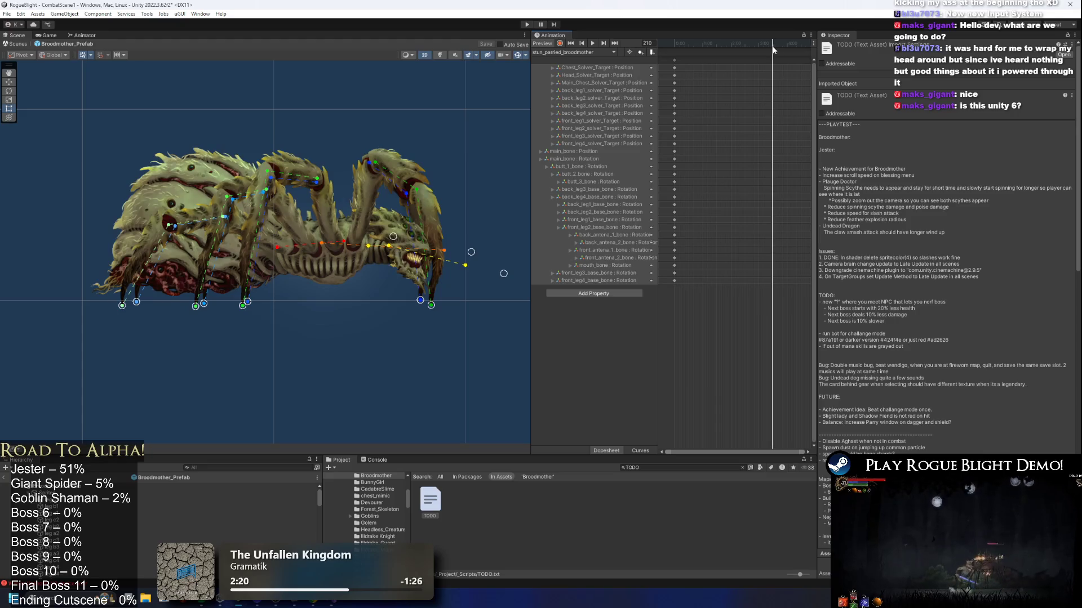
pyautogui.click(711, 62)
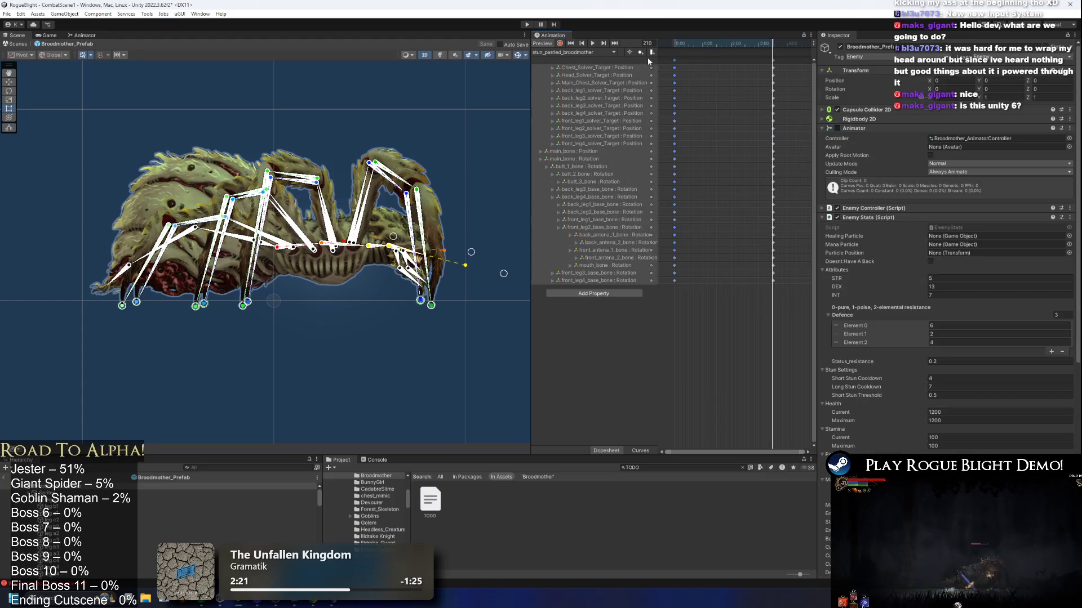
# Switch to stun_long_broodmother and key all bone tracks at frame 113.
pyautogui.click(570, 52)
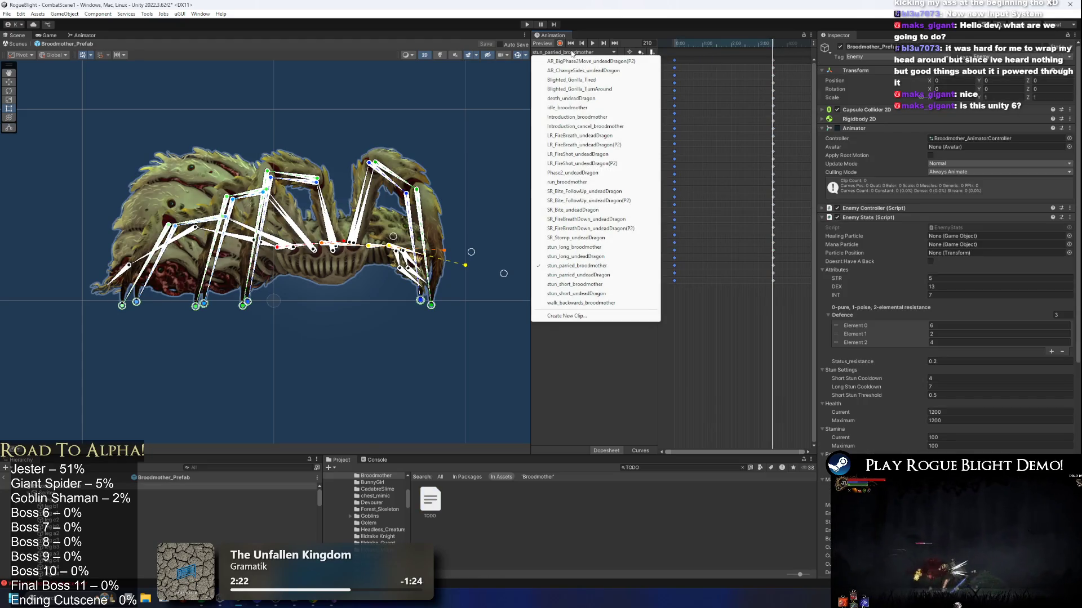
pyautogui.click(606, 249)
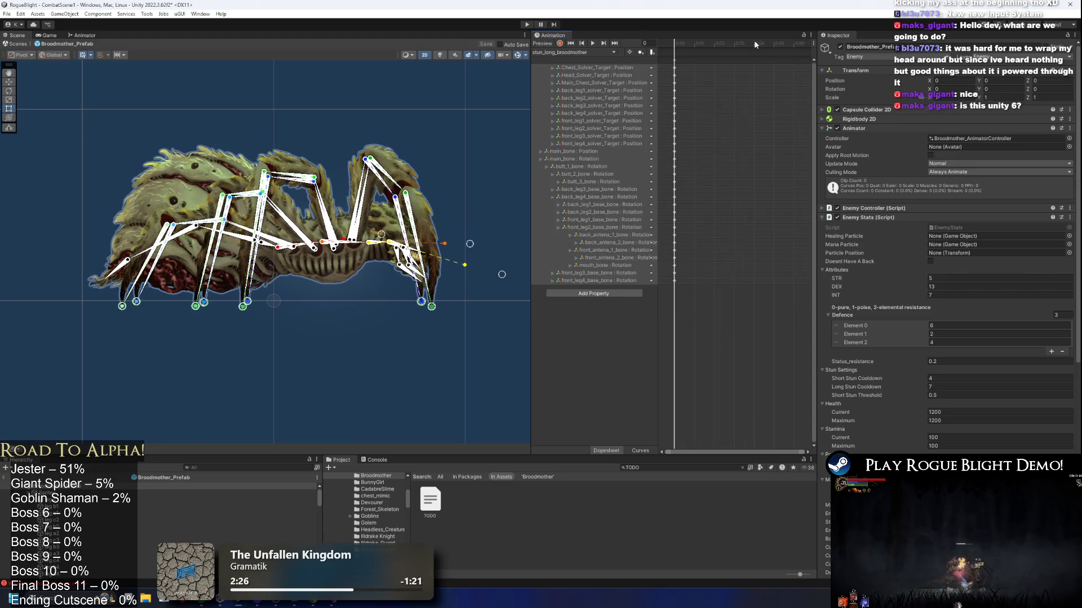
pyautogui.moveTo(752, 42)
pyautogui.mouseDown()
pyautogui.moveTo(783, 42)
pyautogui.moveTo(766, 121)
pyautogui.mouseUp()
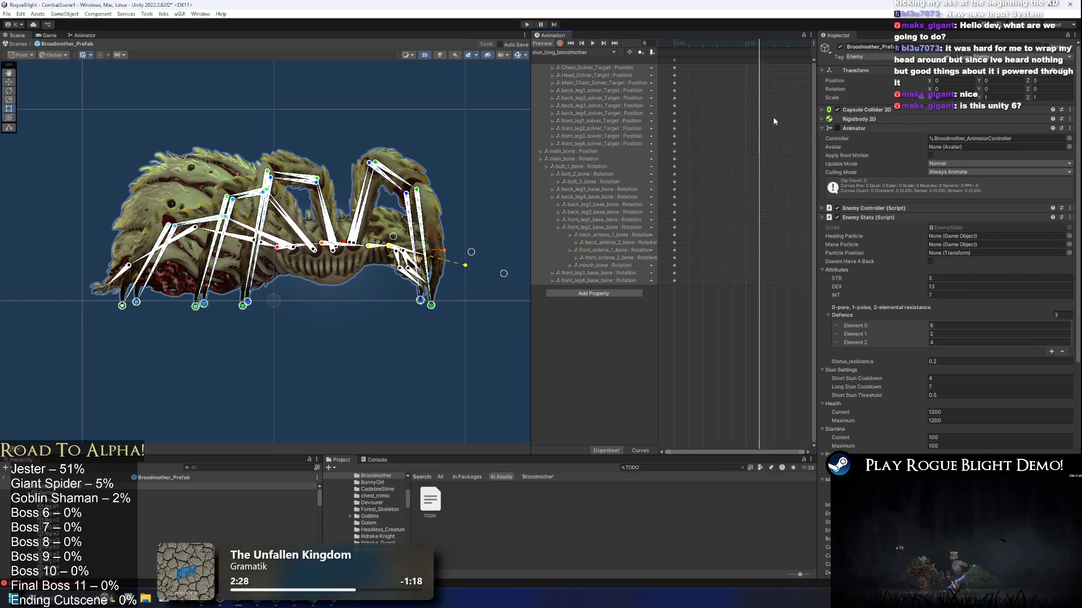
pyautogui.scroll(-5, 766, 121)
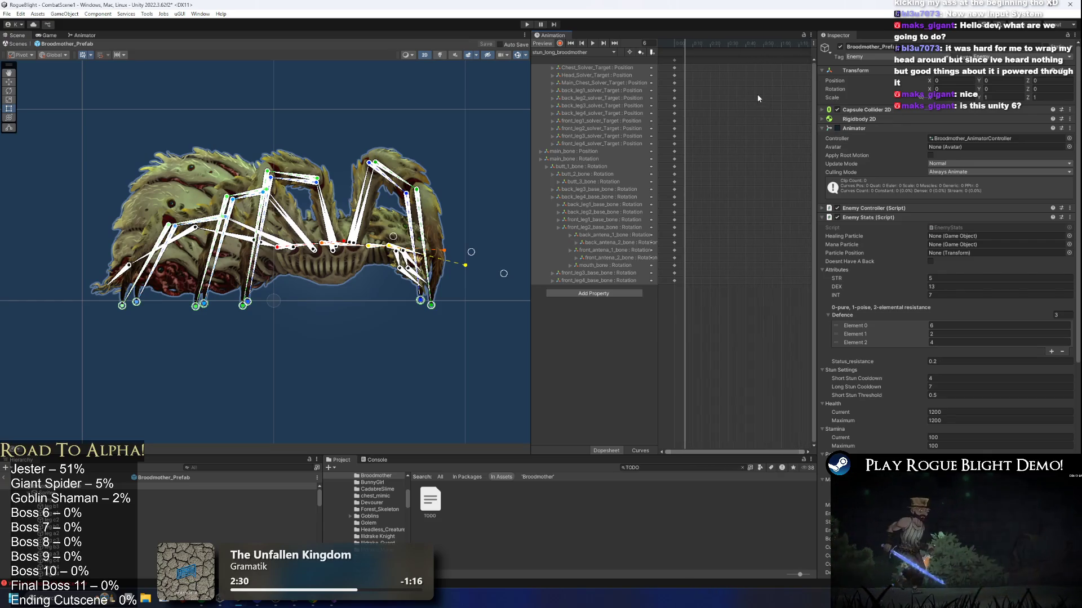
pyautogui.moveTo(753, 44)
pyautogui.mouseDown()
pyautogui.moveTo(809, 46)
pyautogui.moveTo(781, 45)
pyautogui.mouseUp()
pyautogui.scroll(-2, 753, 113)
pyautogui.press('k')
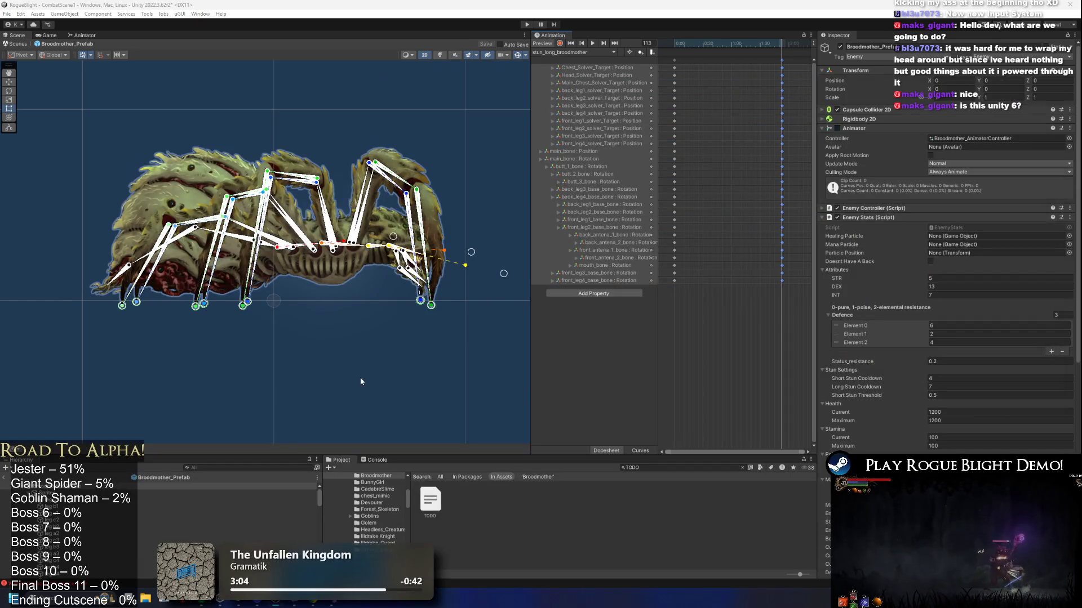
# Load stun_short_broodmother, play it from frame 0, then stop at frame 16.
pyautogui.click(412, 396)
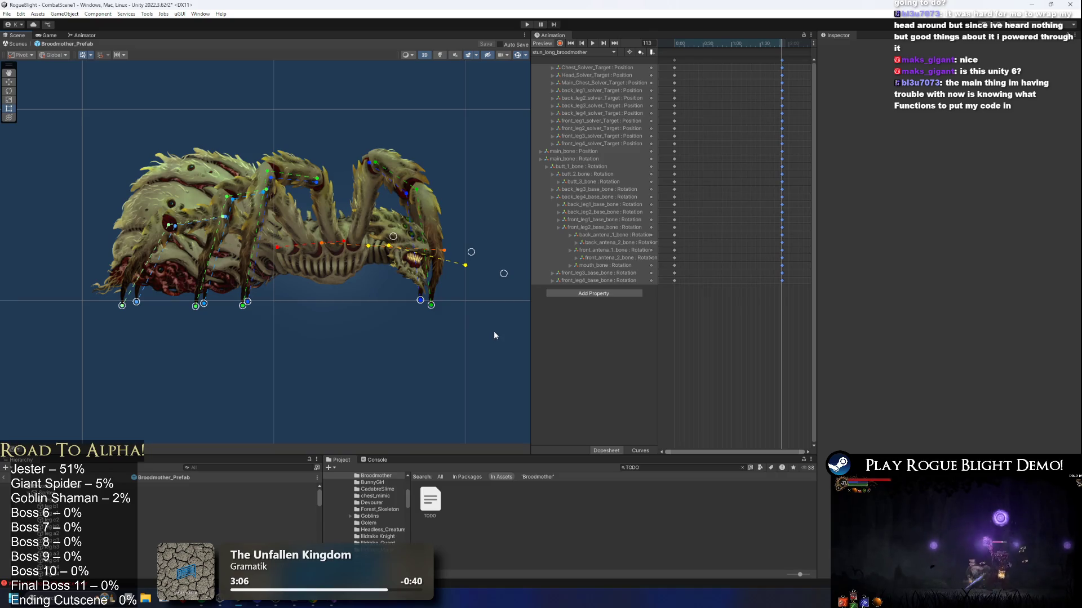
pyautogui.click(566, 52)
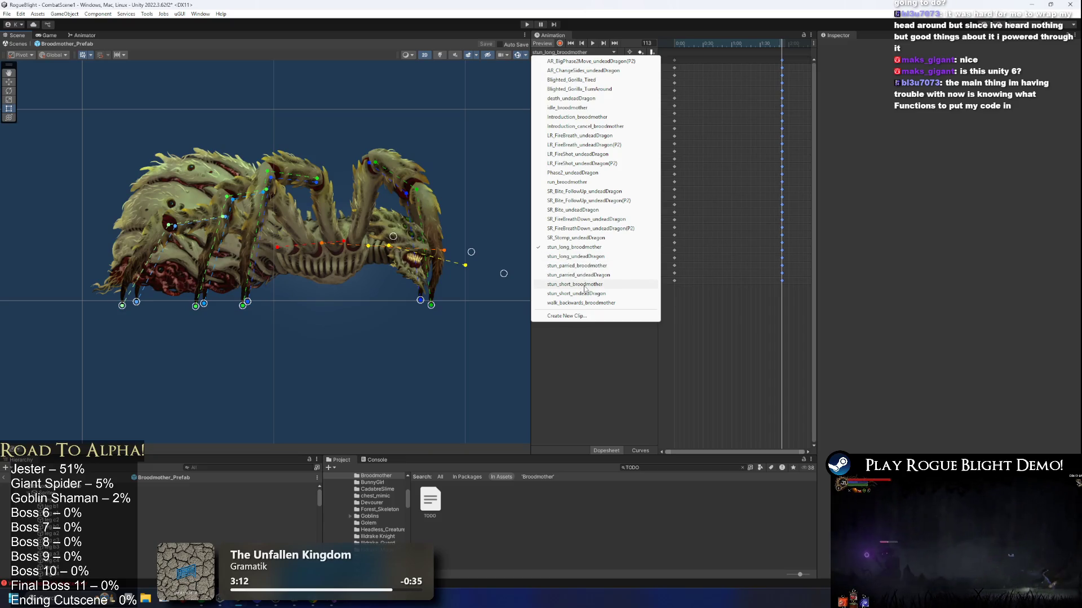
pyautogui.click(585, 284)
pyautogui.click(739, 47)
pyautogui.moveTo(748, 51); pyautogui.dragTo(673, 50)
pyautogui.click(592, 43)
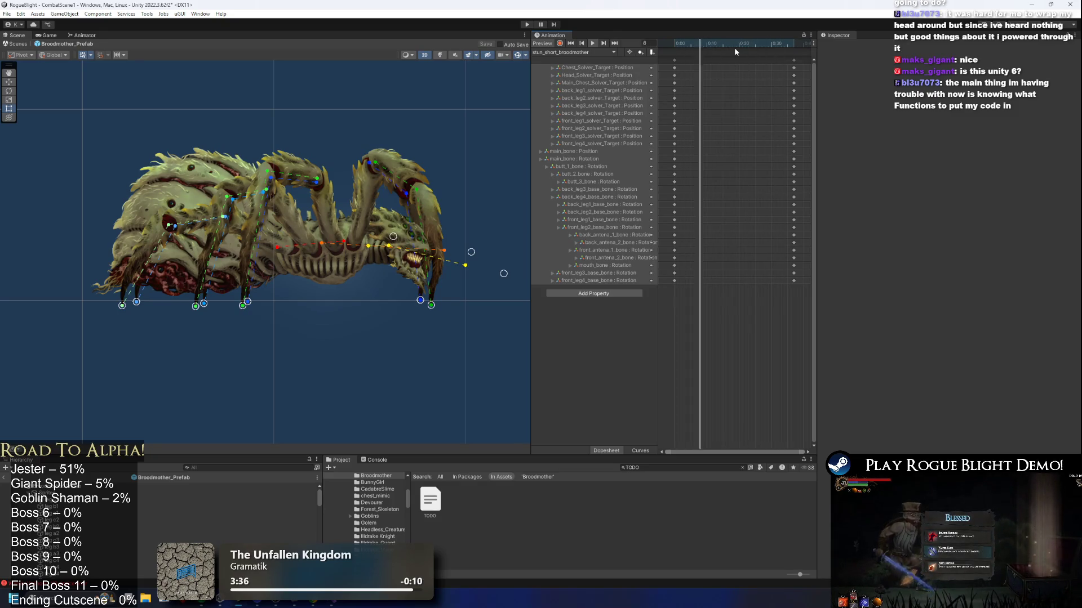
pyautogui.moveTo(699, 43); pyautogui.dragTo(729, 42)
pyautogui.scroll(2, 285, 230)
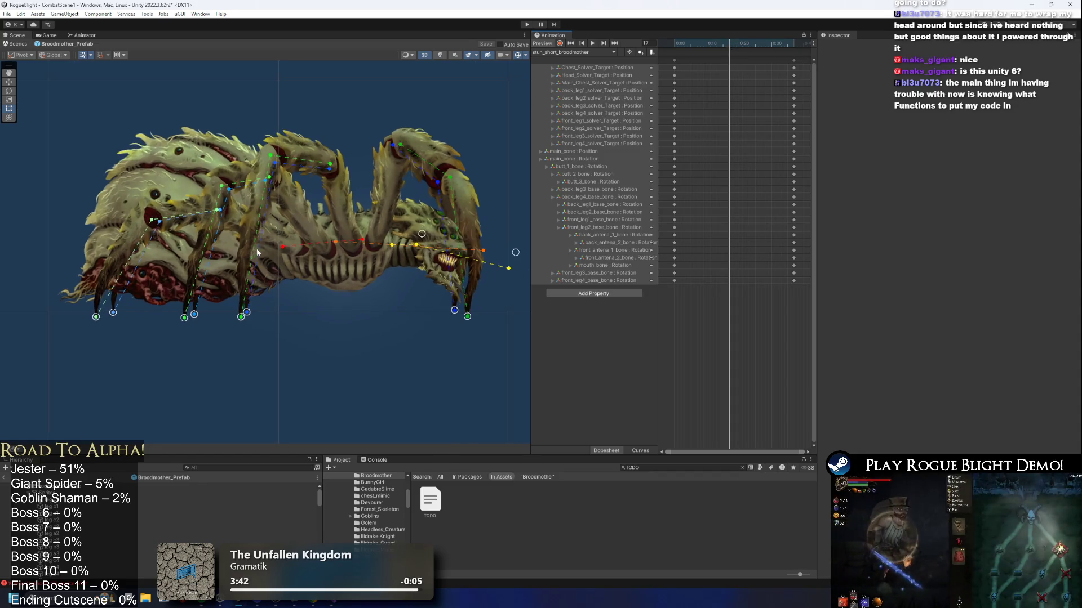
# With recording on, shift the main_bone left and raise the head target.
pyautogui.click(285, 231)
pyautogui.click(560, 43)
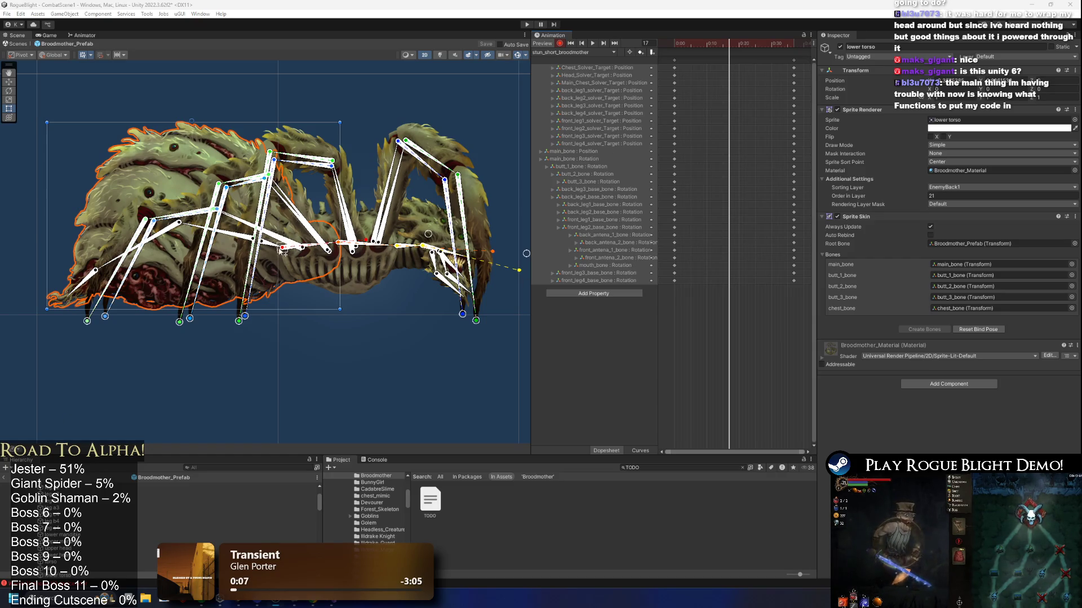
pyautogui.moveTo(269, 248); pyautogui.dragTo(253, 254)
pyautogui.moveTo(454, 229); pyautogui.dragTo(337, 213)
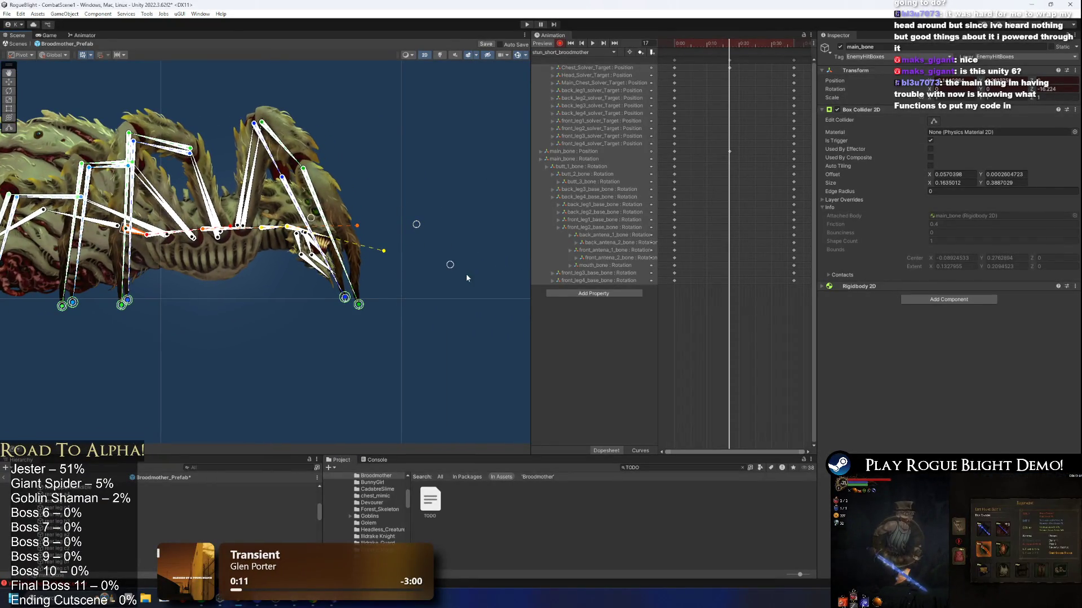
pyautogui.click(461, 257)
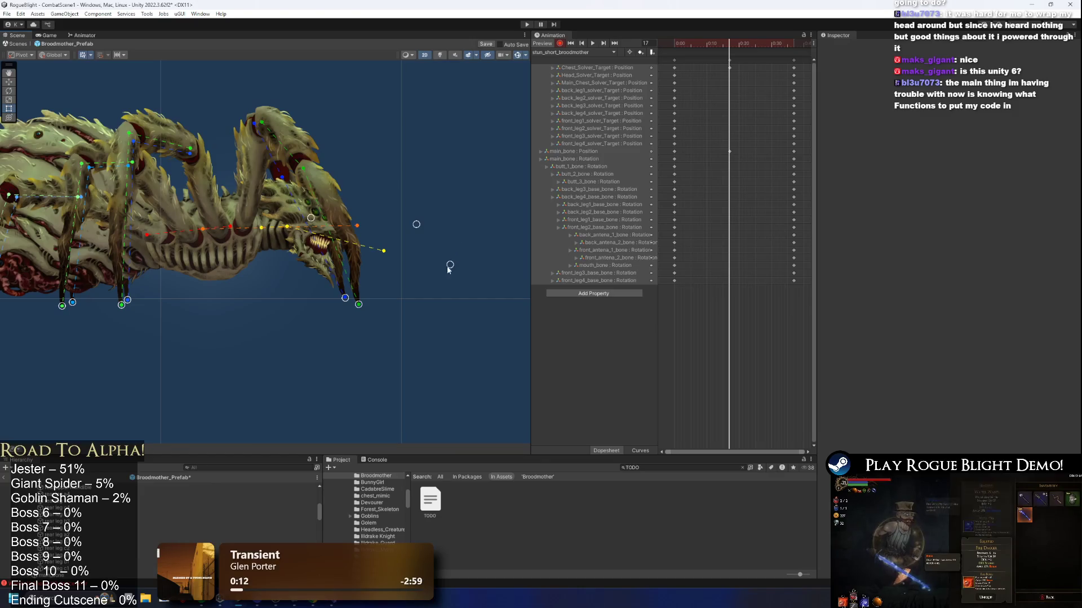
pyautogui.moveTo(450, 264); pyautogui.dragTo(458, 235)
# Rotate the back leg base bone and swing the front and back antennae downward.
pyautogui.click(286, 189)
pyautogui.moveTo(285, 188); pyautogui.dragTo(248, 177)
pyautogui.scroll(10, 300, 247)
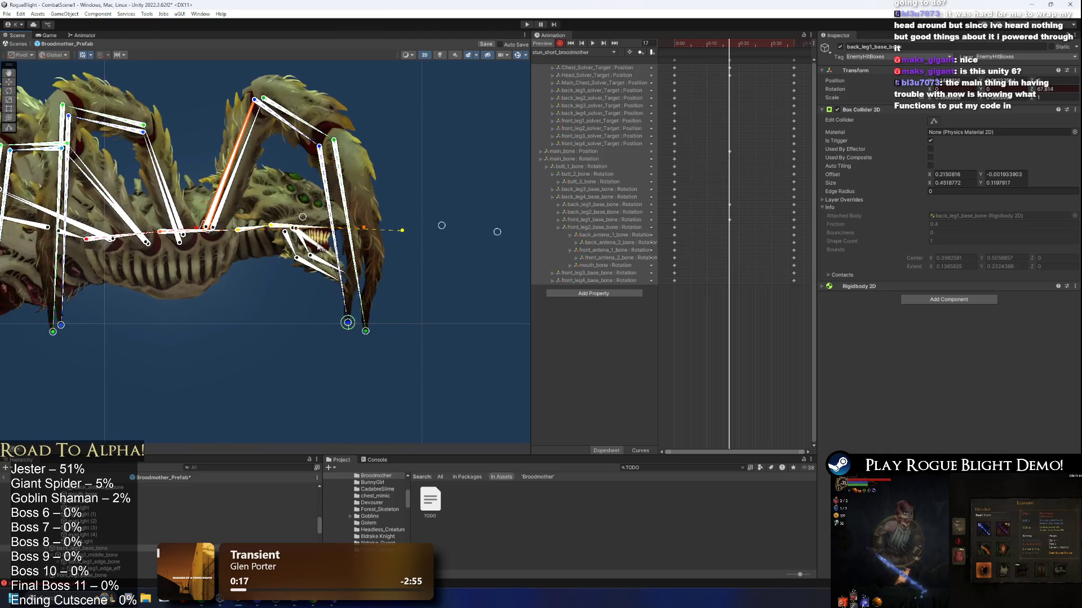
pyautogui.click(308, 243)
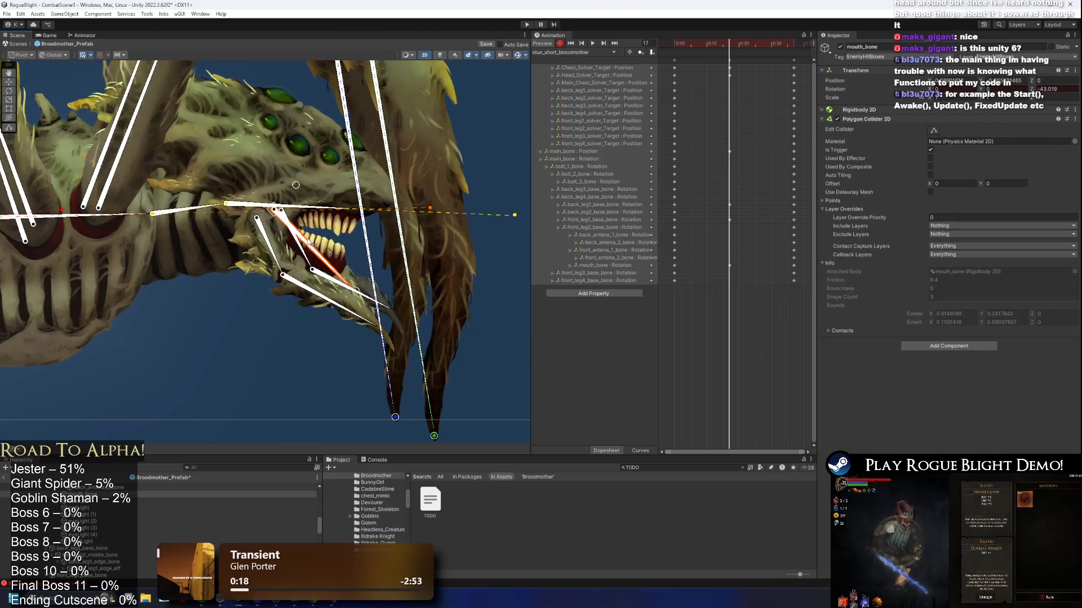
pyautogui.moveTo(257, 255); pyautogui.dragTo(253, 270)
pyautogui.moveTo(347, 286); pyautogui.dragTo(308, 326)
pyautogui.click(291, 261)
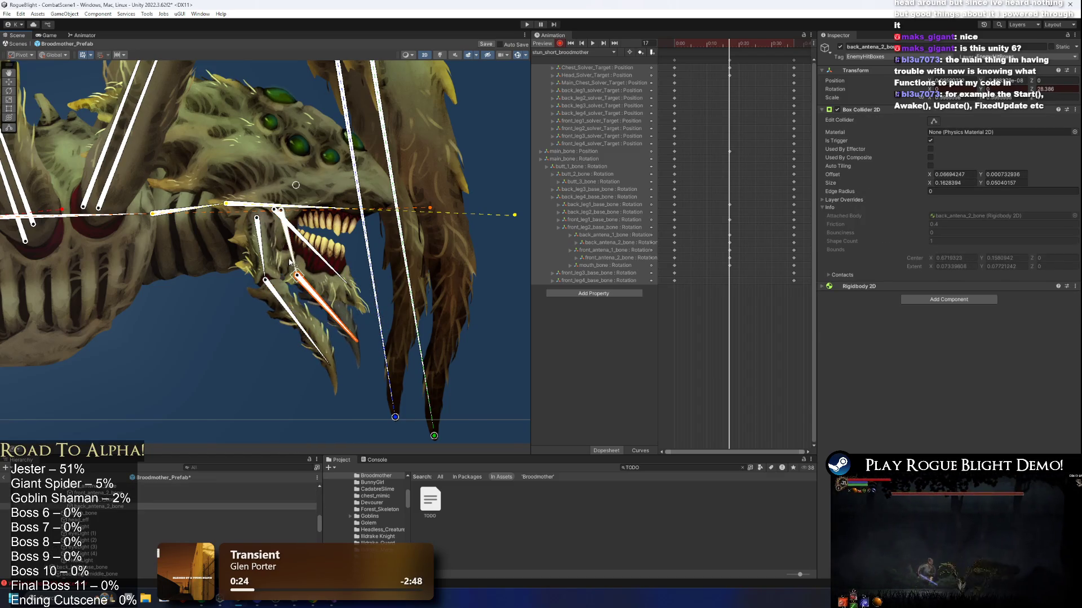
# Rotate the mouth bone to reshape the head and recentre the spider in view.
pyautogui.click(333, 266)
pyautogui.moveTo(333, 266); pyautogui.dragTo(342, 271)
pyautogui.scroll(-2, 247, 269)
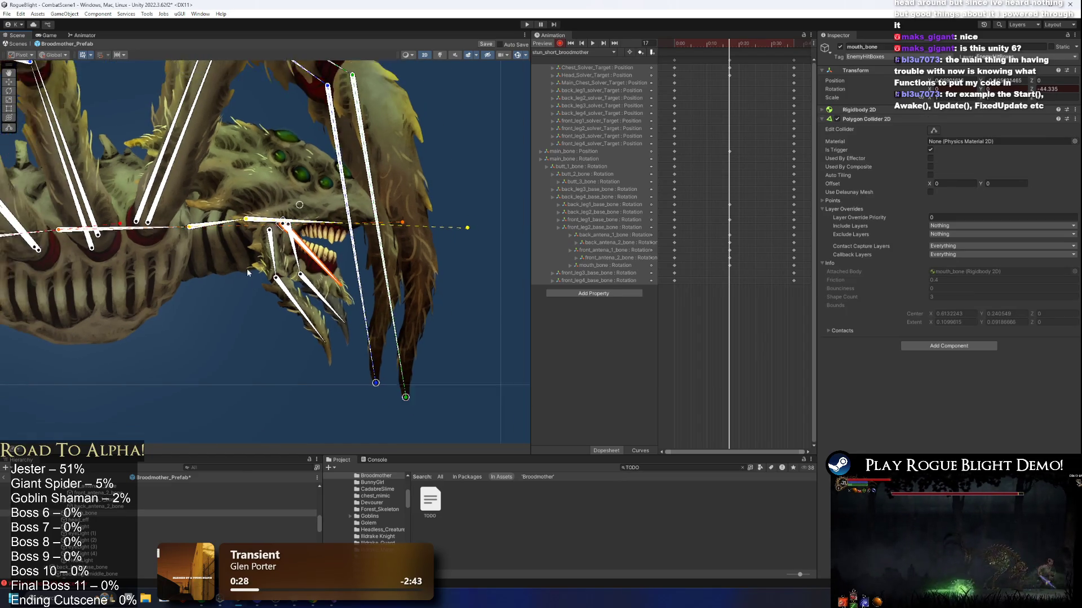
pyautogui.click(272, 223)
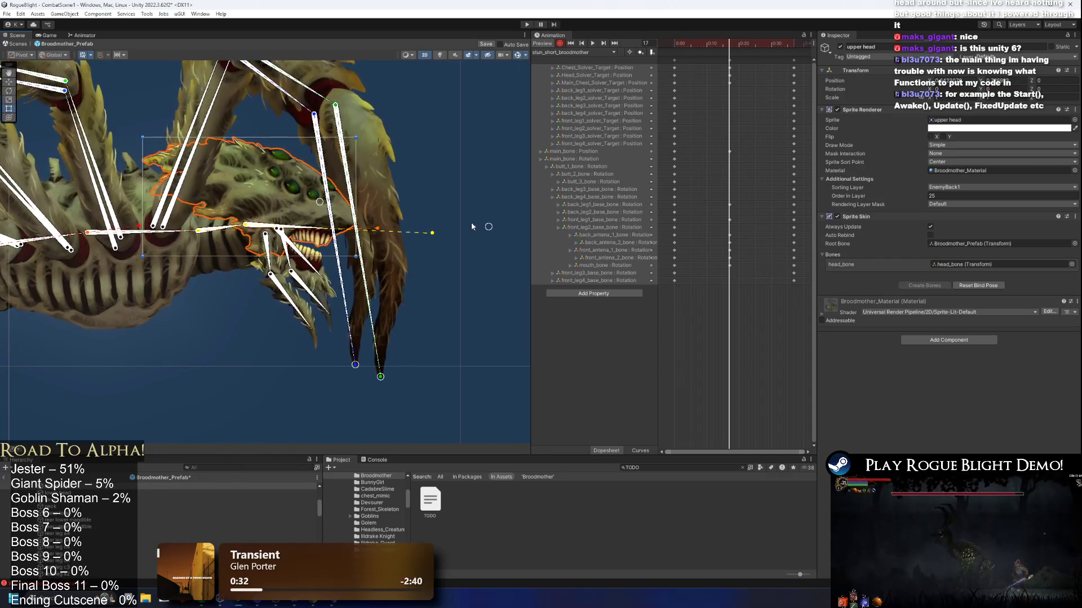
pyautogui.scroll(-2, 450, 236)
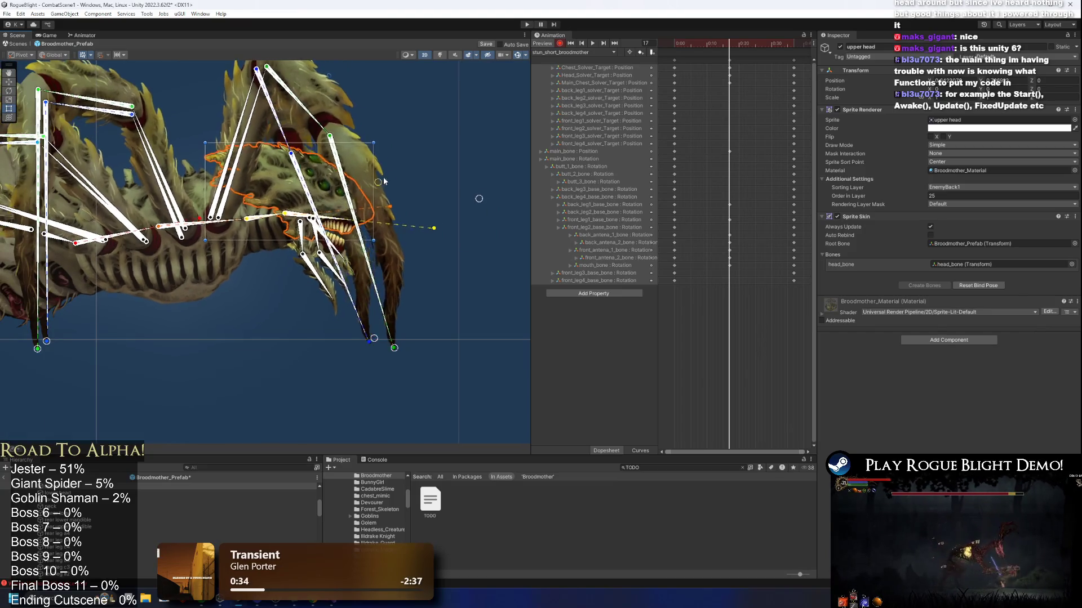
pyautogui.scroll(-2, 367, 235)
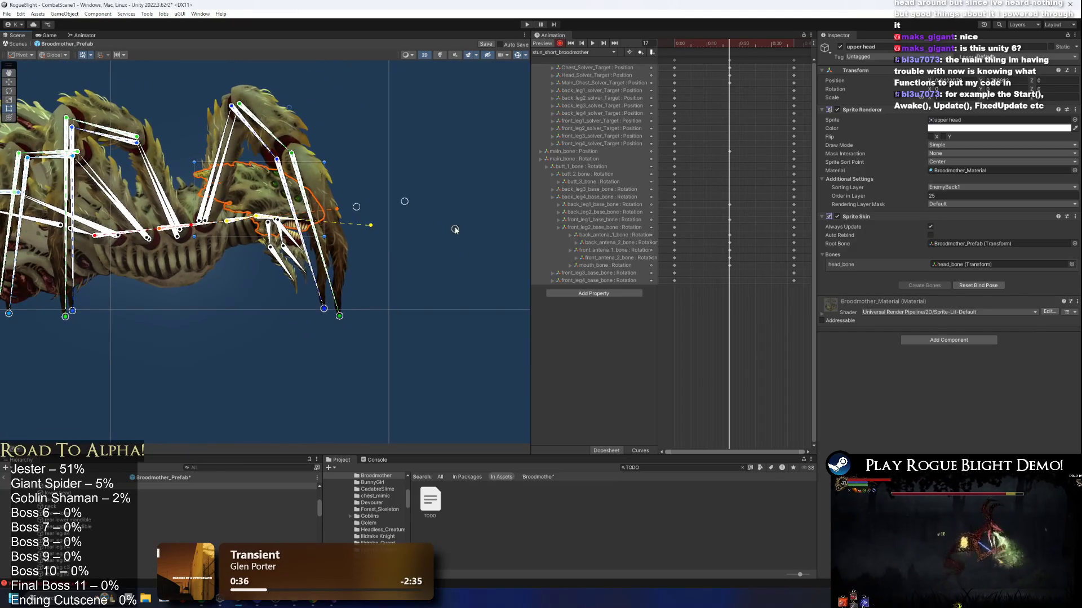
pyautogui.scroll(-1, 262, 186)
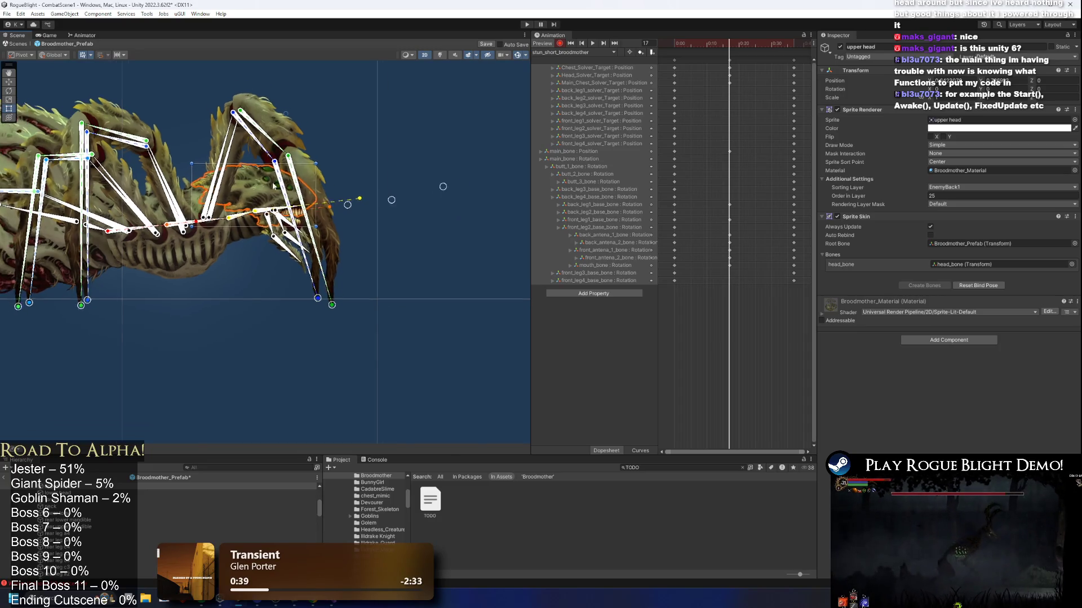
pyautogui.moveTo(263, 186); pyautogui.dragTo(389, 201)
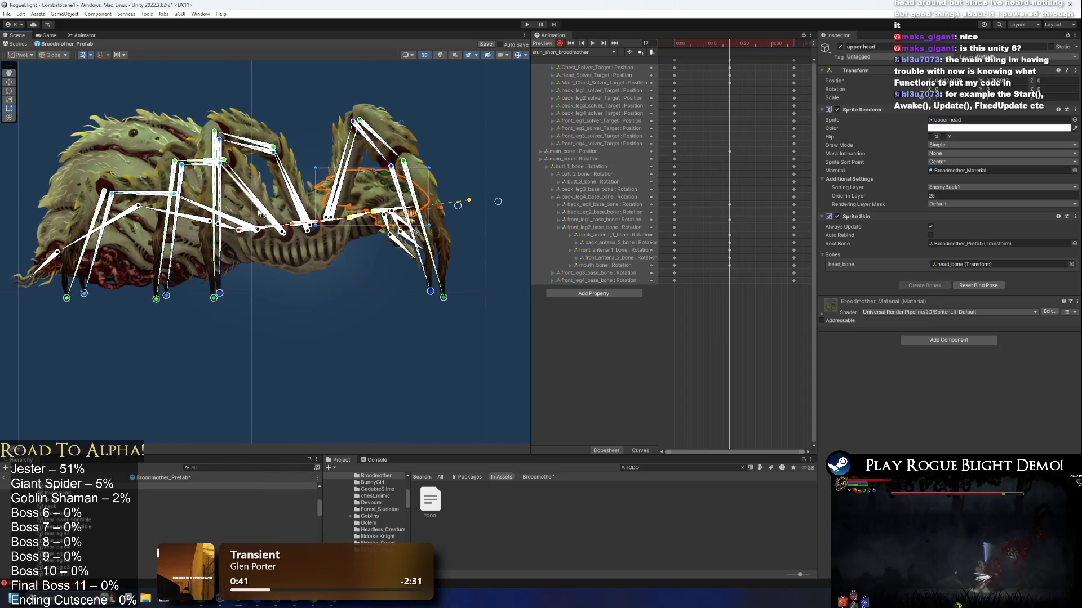
pyautogui.click(295, 197)
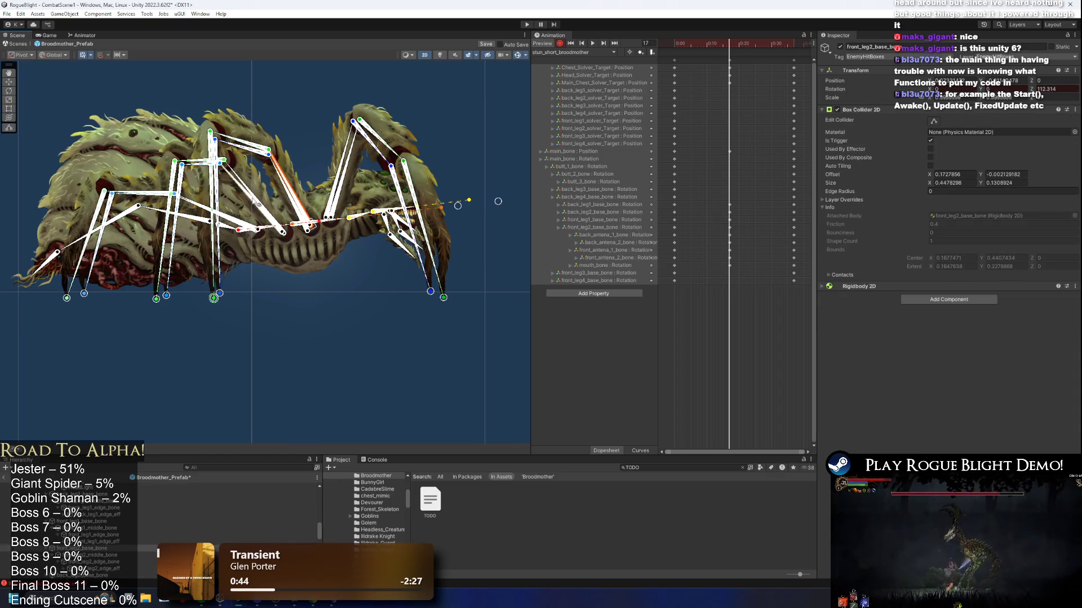
# Rotate butt_1_bone to swing the spider's rear body downward.
pyautogui.click(191, 217)
pyautogui.moveTo(191, 219)
pyautogui.mouseDown()
pyautogui.moveTo(207, 216)
pyautogui.moveTo(152, 217)
pyautogui.moveTo(74, 256)
pyautogui.moveTo(20, 307)
pyautogui.mouseUp()
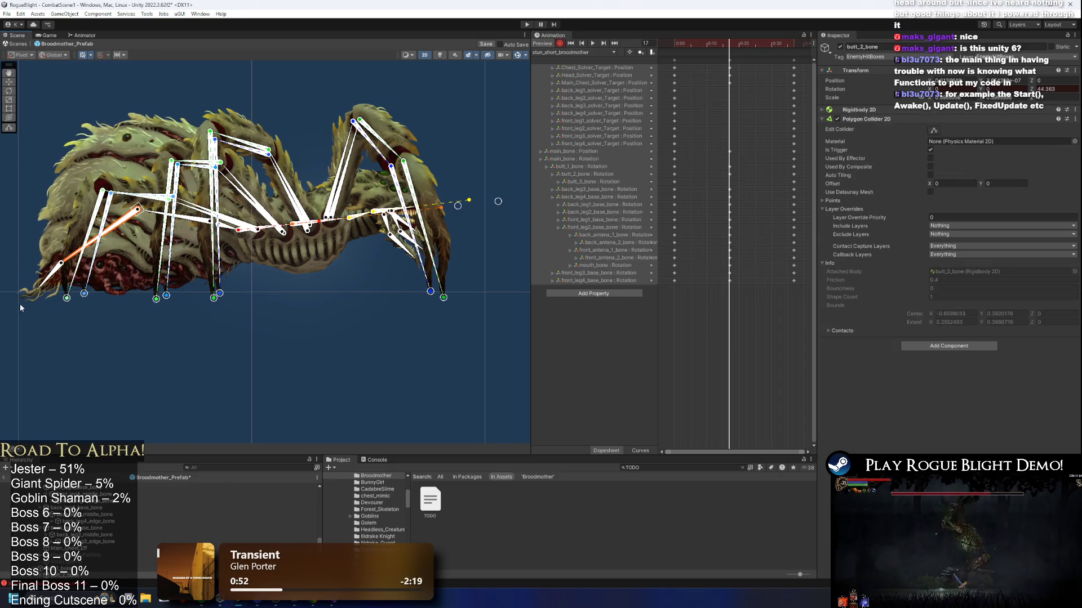
pyautogui.click(46, 284)
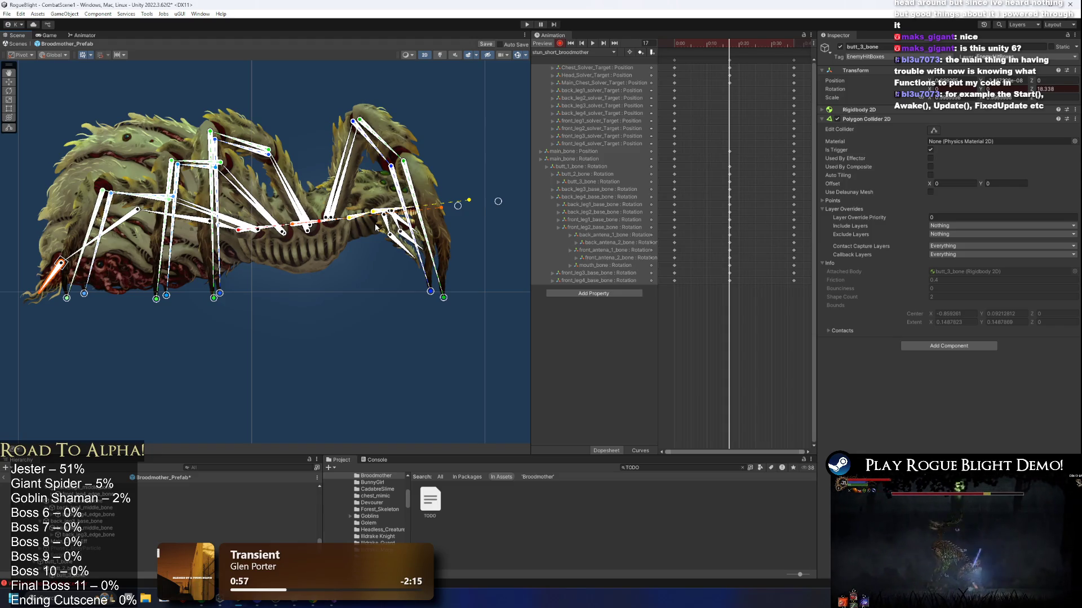
pyautogui.moveTo(477, 220); pyautogui.dragTo(522, 220)
# Replay the stun_short clip from frame 0 and move the playhead to frame 28.
pyautogui.moveTo(761, 39); pyautogui.dragTo(674, 45)
pyautogui.click(586, 51)
pyautogui.press('Escape')
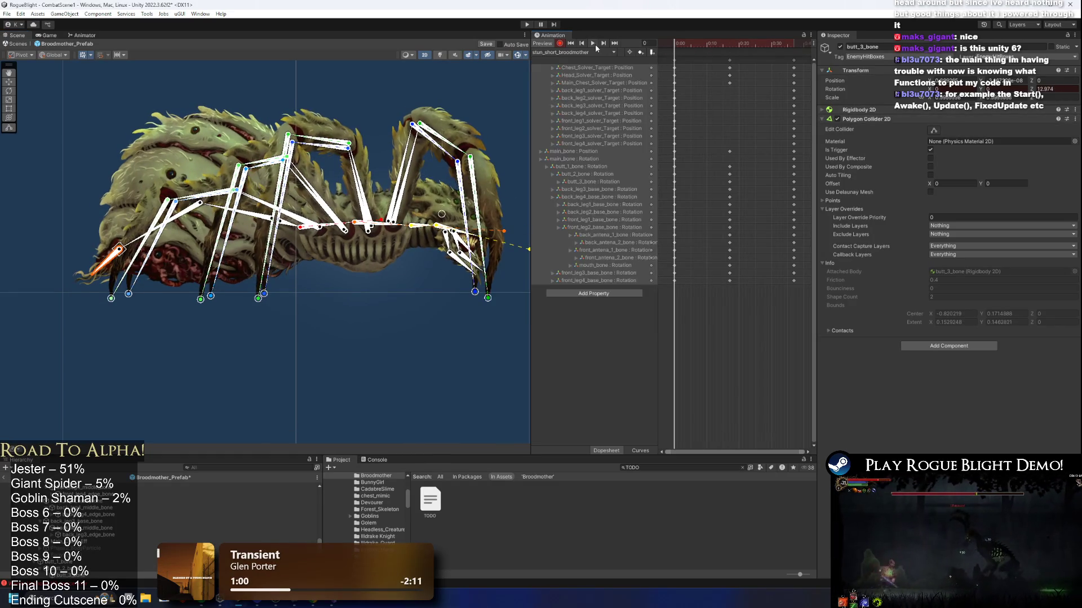
pyautogui.click(592, 44)
pyautogui.click(721, 42)
pyautogui.moveTo(721, 41); pyautogui.dragTo(765, 41)
# Swing the butt_3 tail tip down at frame 28 and move the tail keys to about frame 25.
pyautogui.scroll(1, 266, 197)
pyautogui.click(193, 208)
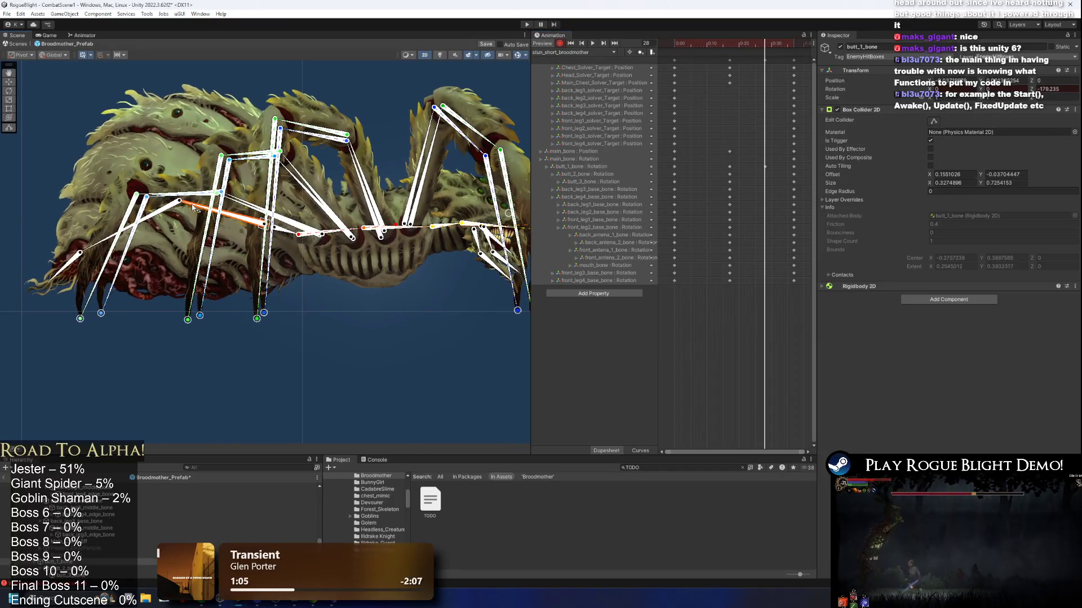
pyautogui.click(64, 231)
pyautogui.moveTo(64, 232); pyautogui.dragTo(63, 238)
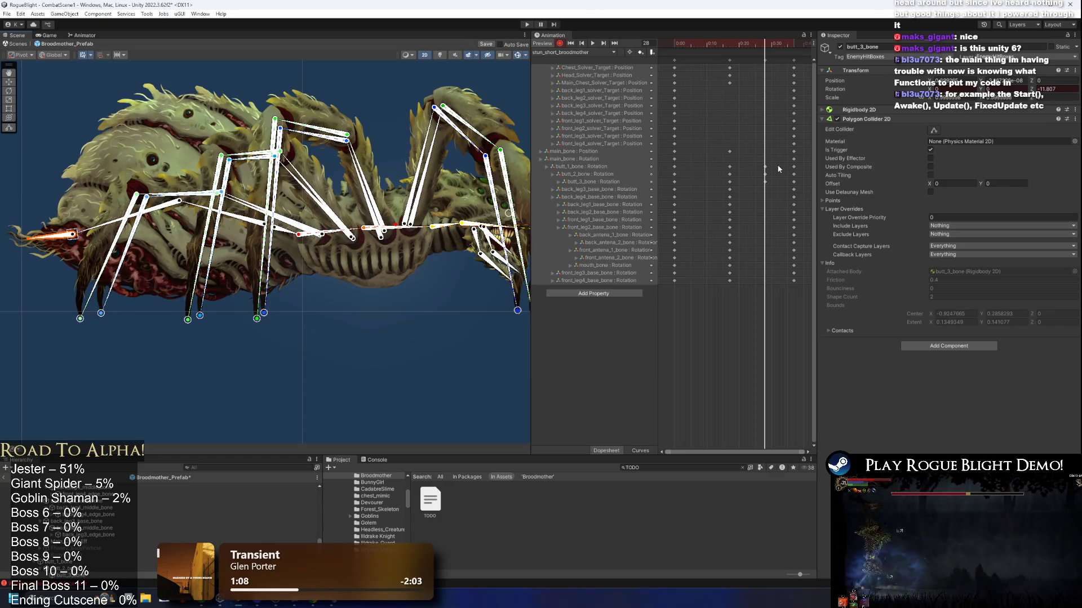
pyautogui.moveTo(779, 167)
pyautogui.mouseDown()
pyautogui.moveTo(685, 180)
pyautogui.moveTo(758, 182)
pyautogui.moveTo(732, 185)
pyautogui.moveTo(748, 181)
pyautogui.mouseUp()
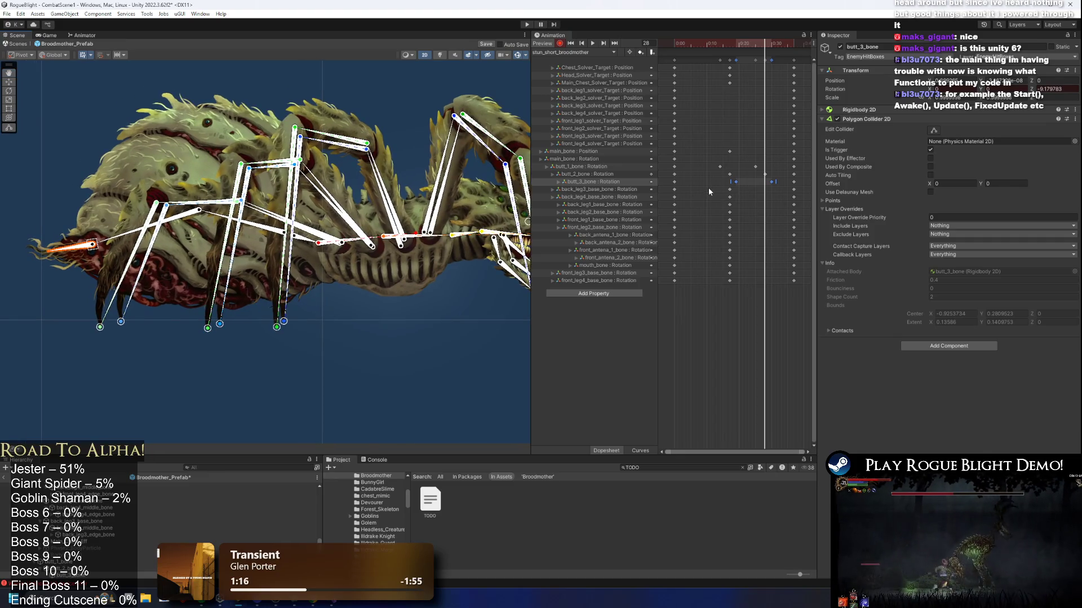
# Move the six leg keys at frame 17 slightly earlier and shift the Head_Solver_Target key later.
pyautogui.moveTo(713, 185)
pyautogui.mouseDown()
pyautogui.moveTo(749, 212)
pyautogui.moveTo(721, 208)
pyautogui.moveTo(732, 207)
pyautogui.mouseUp()
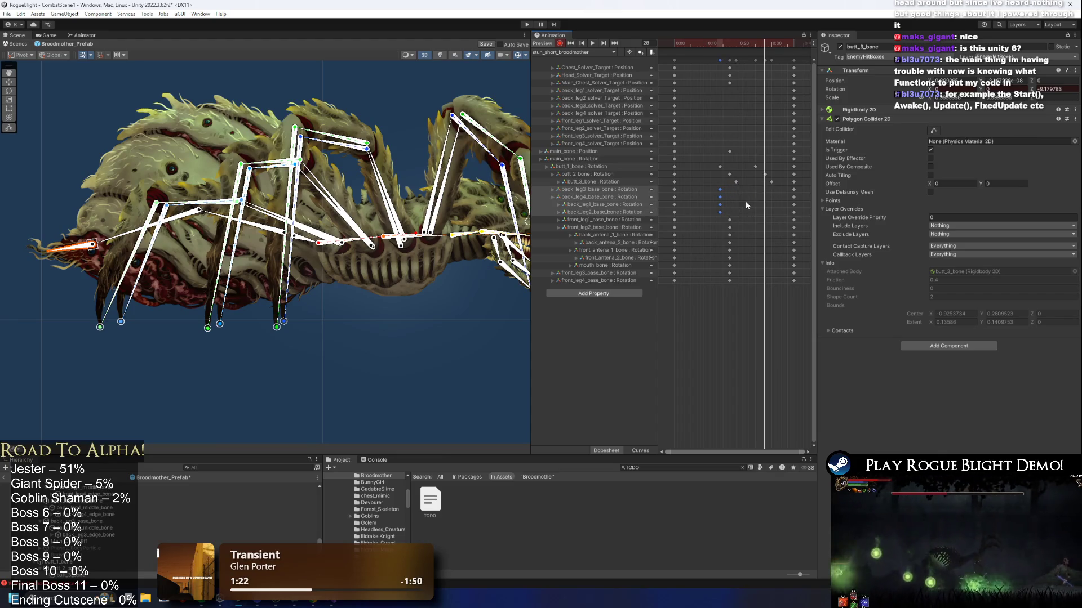
pyautogui.click(720, 187)
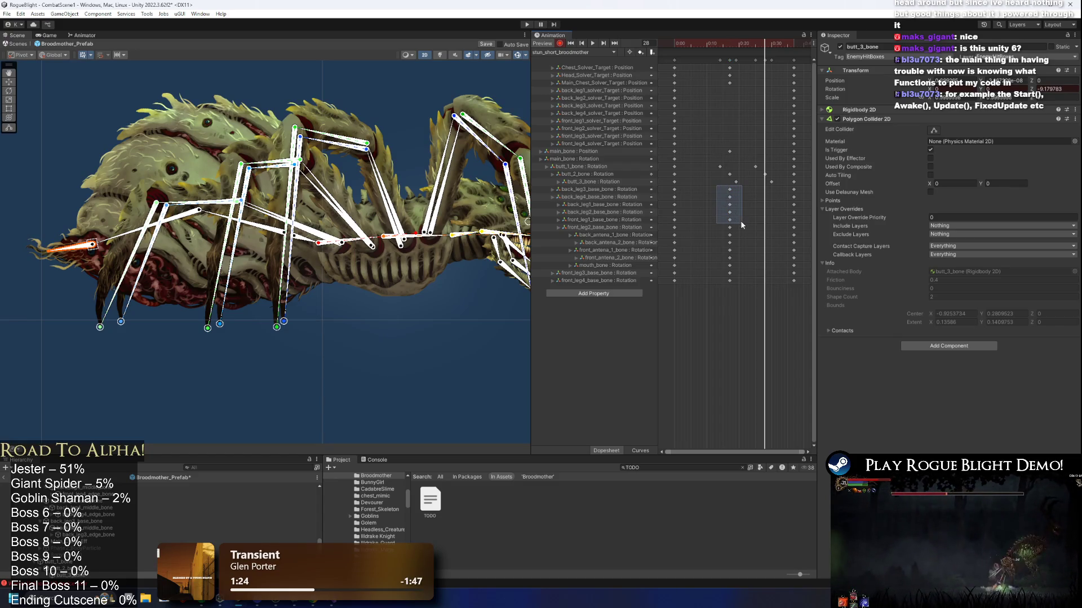
pyautogui.moveTo(744, 222); pyautogui.dragTo(744, 223)
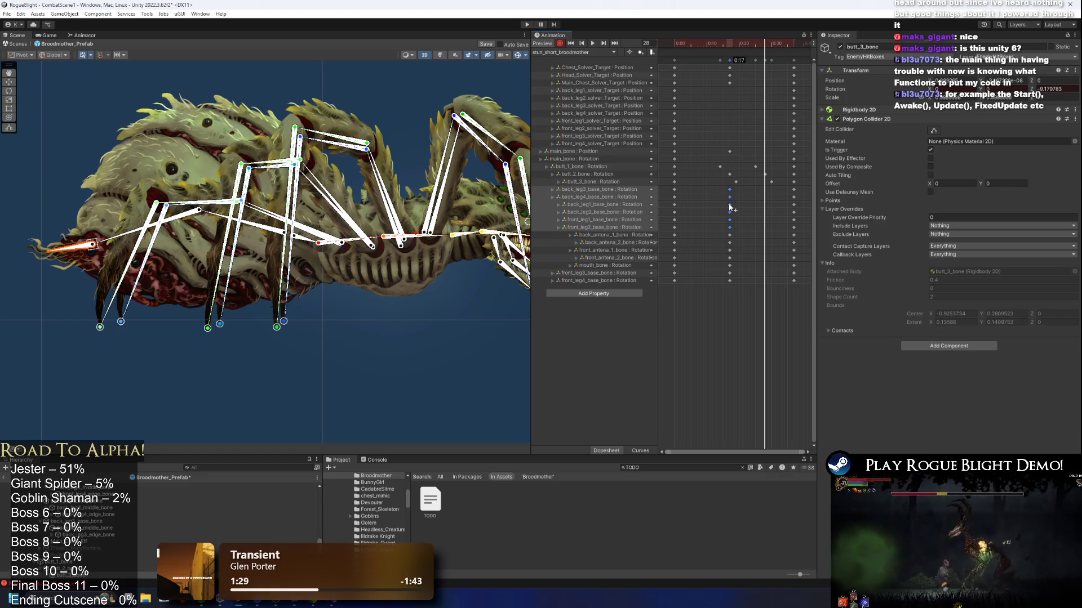
pyautogui.moveTo(723, 208); pyautogui.dragTo(723, 207)
pyautogui.click(740, 68)
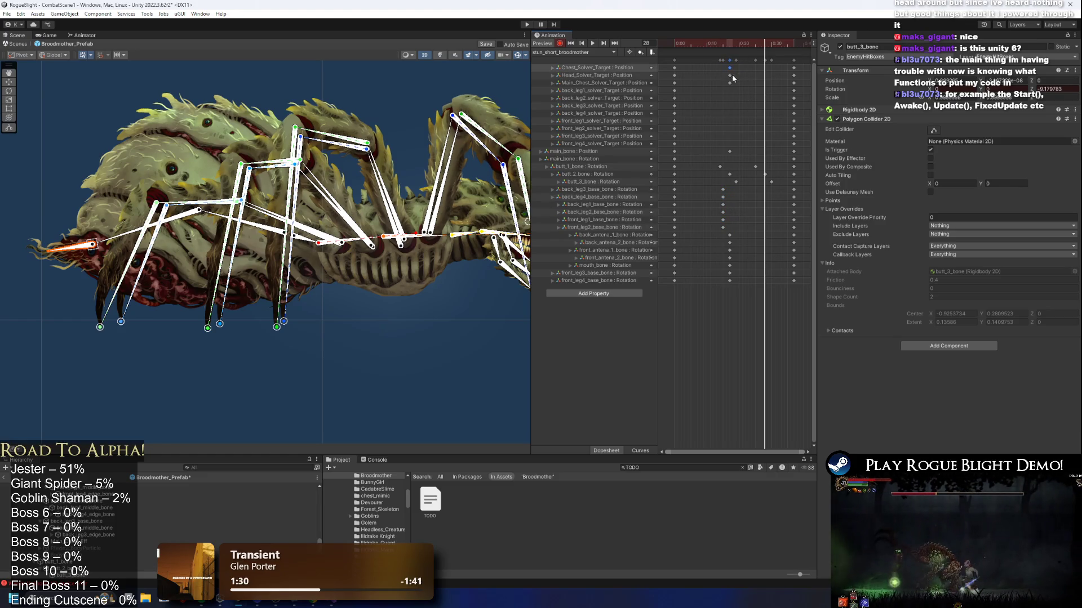
pyautogui.moveTo(729, 75)
pyautogui.mouseDown()
pyautogui.moveTo(741, 75)
pyautogui.moveTo(716, 70)
pyautogui.mouseUp()
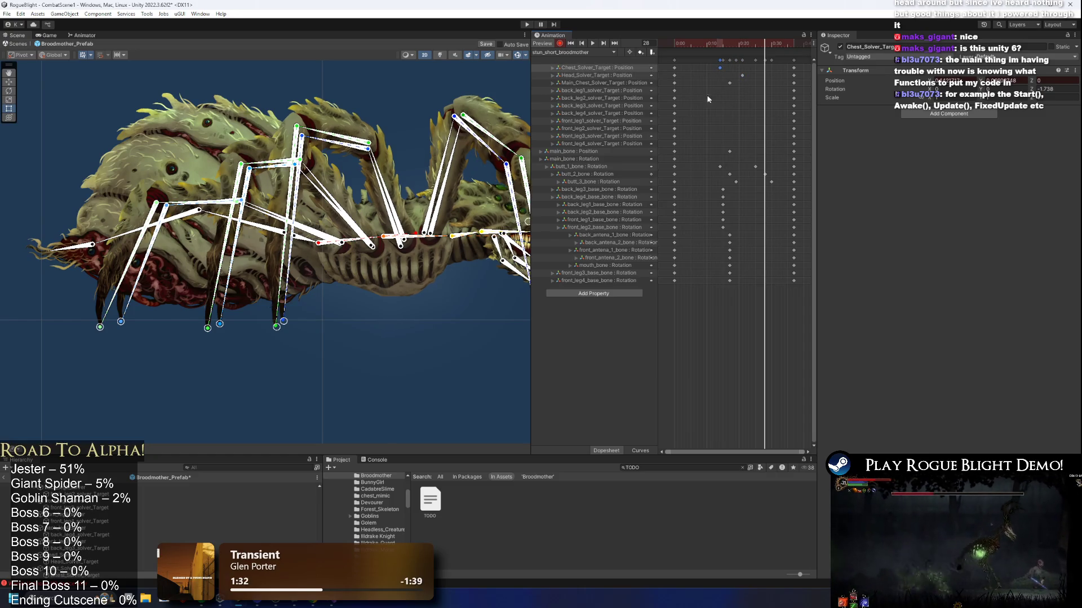
# Move the antenna_2 keys to 0:20 and antenna_1 keys to about 0:13, then select the back-leg base keys.
pyautogui.scroll(-2, 307, 194)
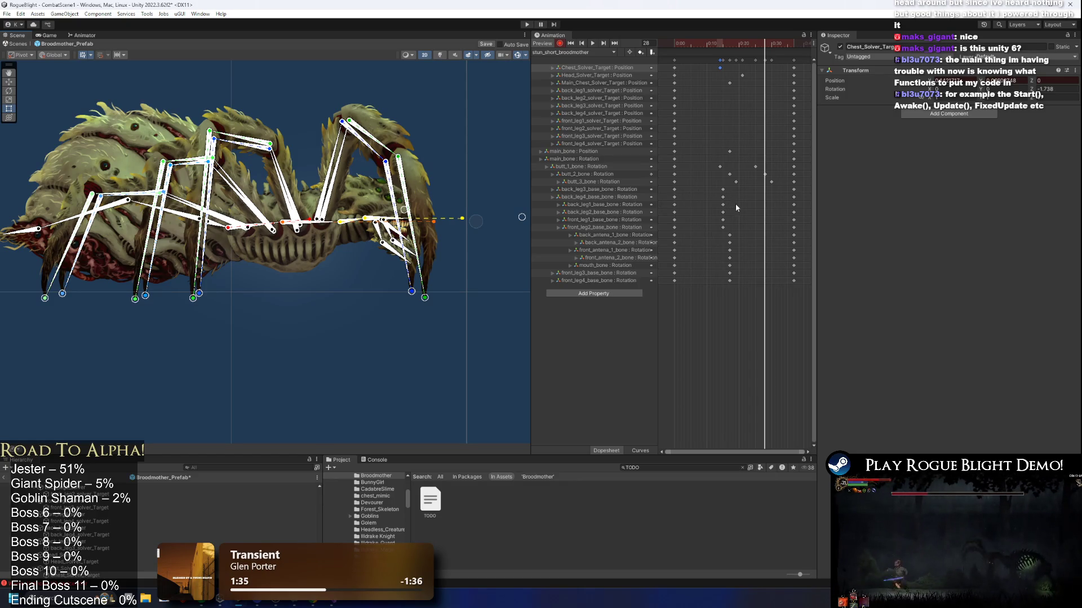
pyautogui.moveTo(729, 235)
pyautogui.mouseDown()
pyautogui.moveTo(749, 236)
pyautogui.moveTo(722, 237)
pyautogui.moveTo(731, 253)
pyautogui.mouseUp()
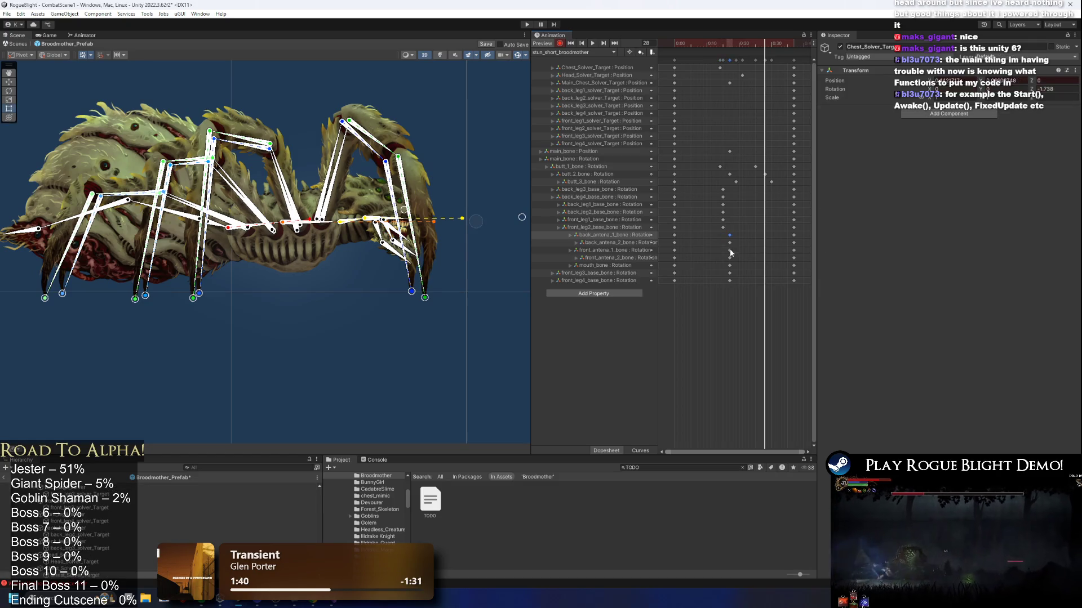
pyautogui.click(730, 242)
pyautogui.keyDown('ctrl'); pyautogui.click(730, 257); pyautogui.keyUp('ctrl')
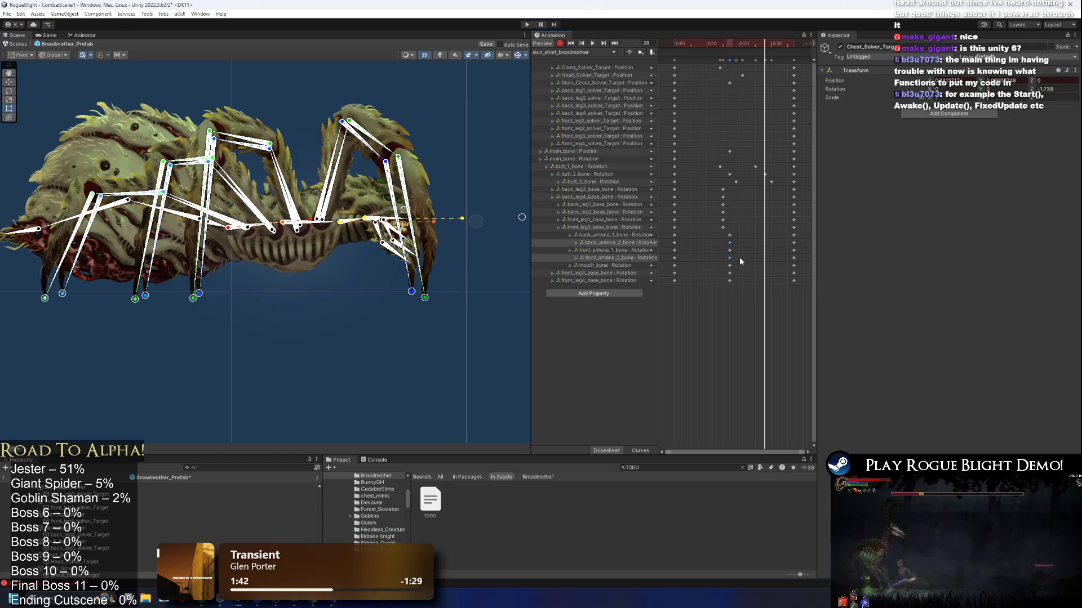
pyautogui.moveTo(729, 260); pyautogui.dragTo(737, 258)
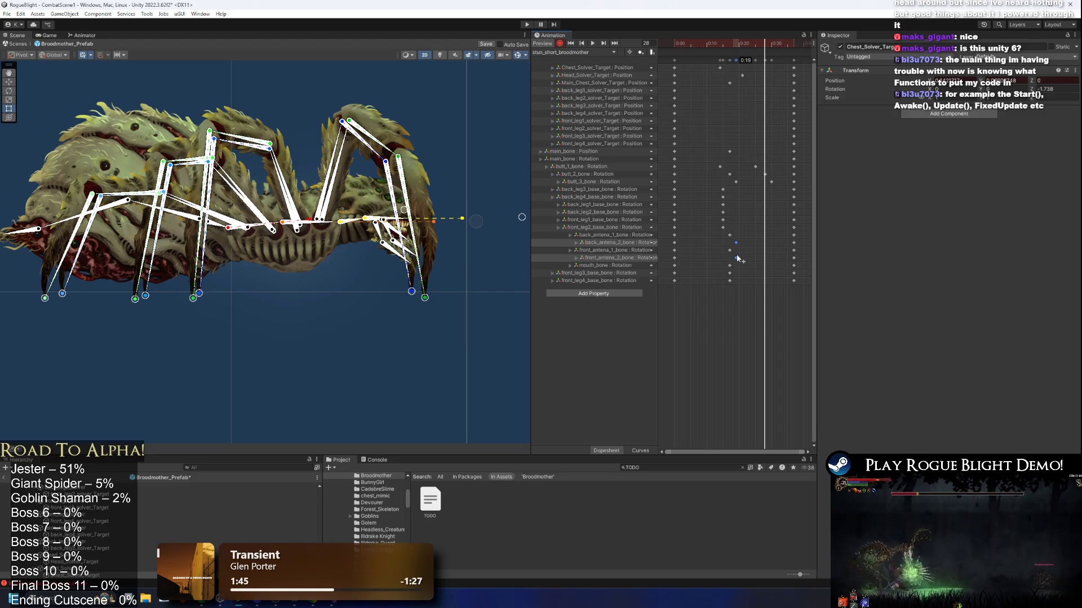
pyautogui.click(730, 235)
pyautogui.keyDown('ctrl'); pyautogui.click(730, 250); pyautogui.keyUp('ctrl')
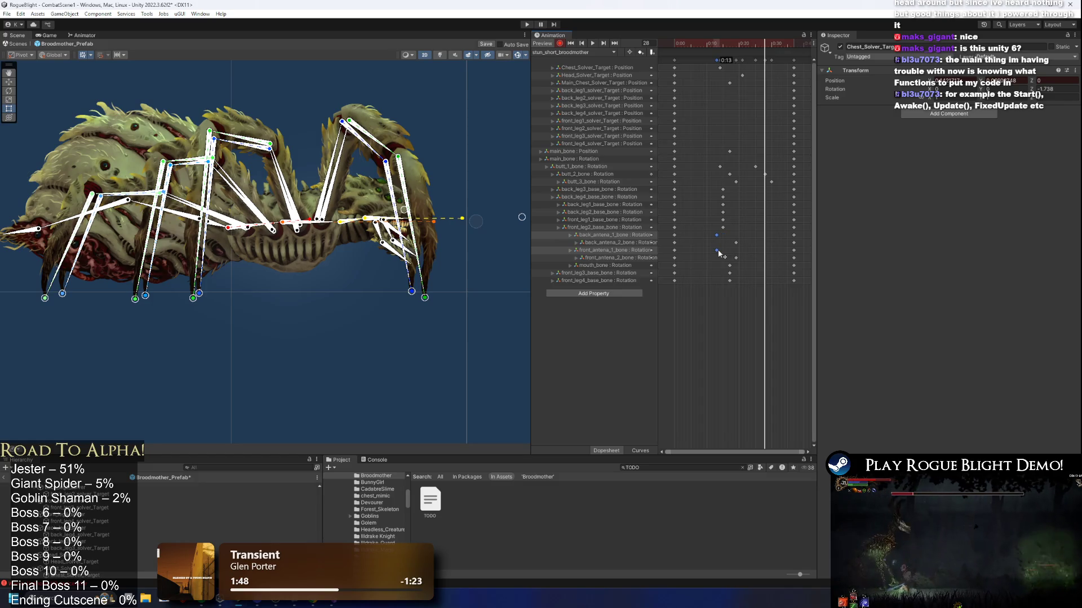
pyautogui.moveTo(718, 252); pyautogui.dragTo(719, 253)
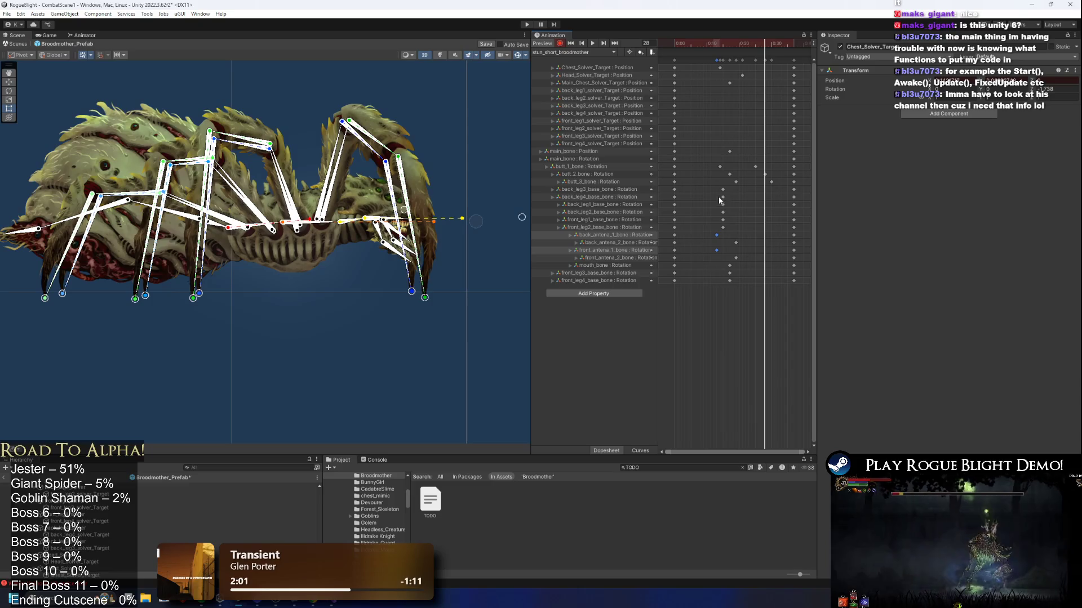
pyautogui.moveTo(711, 185); pyautogui.dragTo(738, 217)
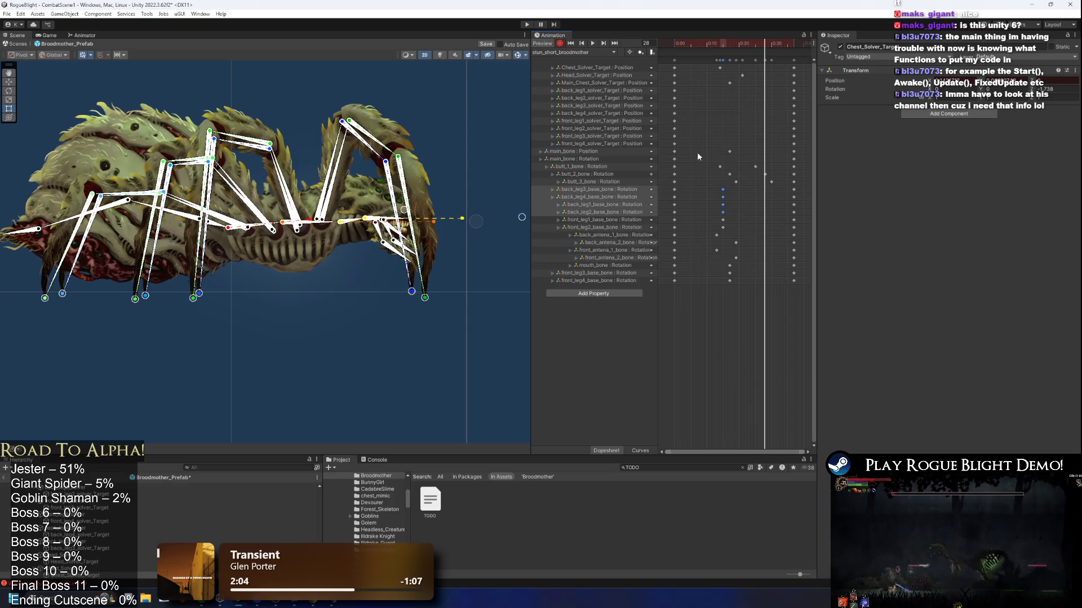
# Move the main_bone position key to about 0:14 and shift the butt bone keys later.
pyautogui.click(726, 152)
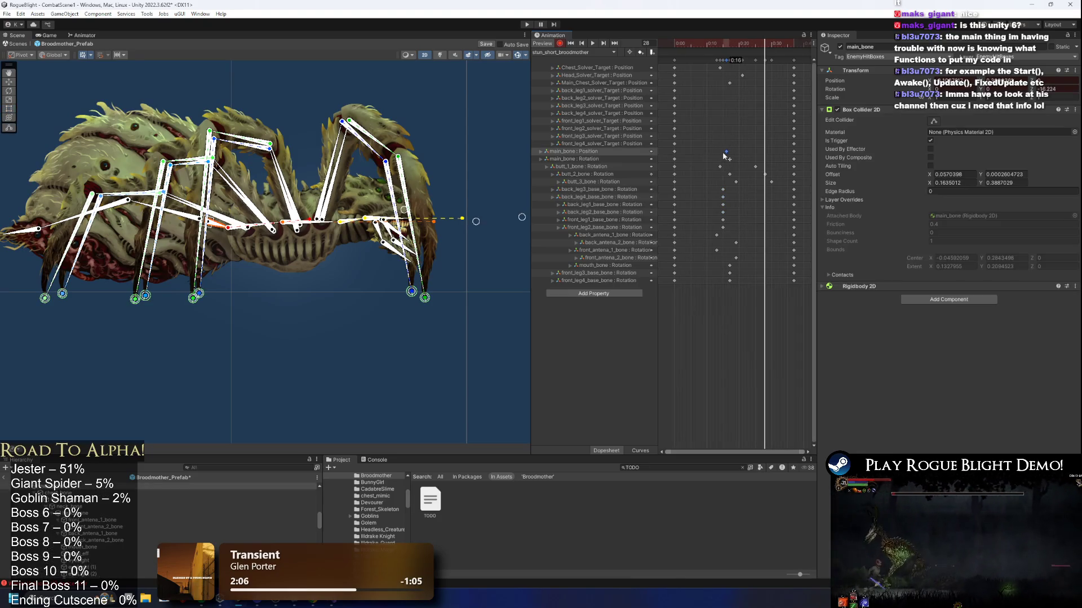
pyautogui.moveTo(719, 157); pyautogui.dragTo(719, 157)
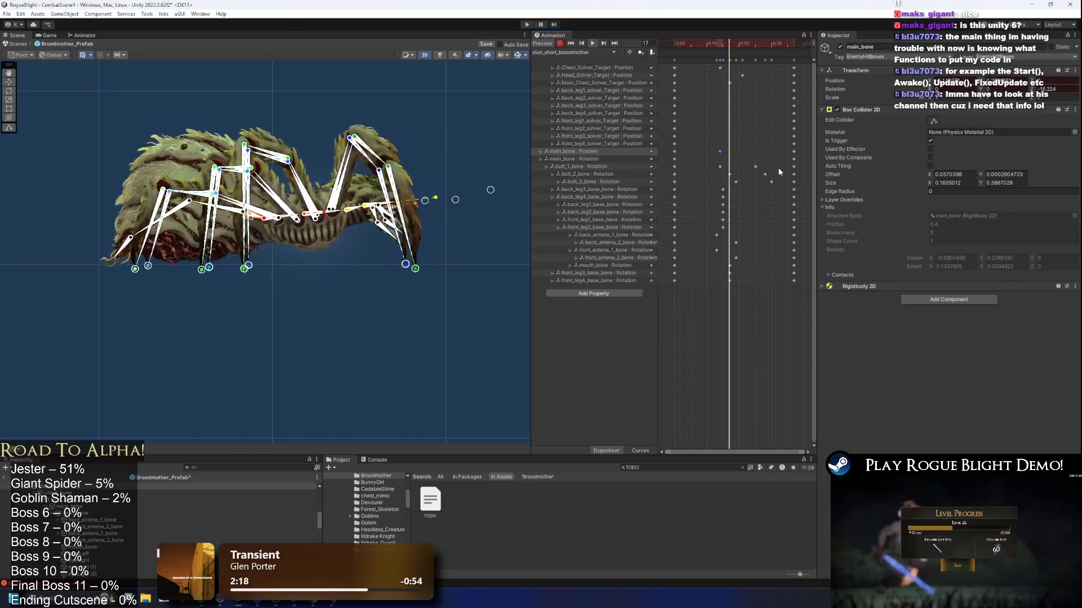
pyautogui.moveTo(714, 164)
pyautogui.mouseDown()
pyautogui.moveTo(733, 181)
pyautogui.moveTo(688, 189)
pyautogui.moveTo(708, 202)
pyautogui.mouseUp()
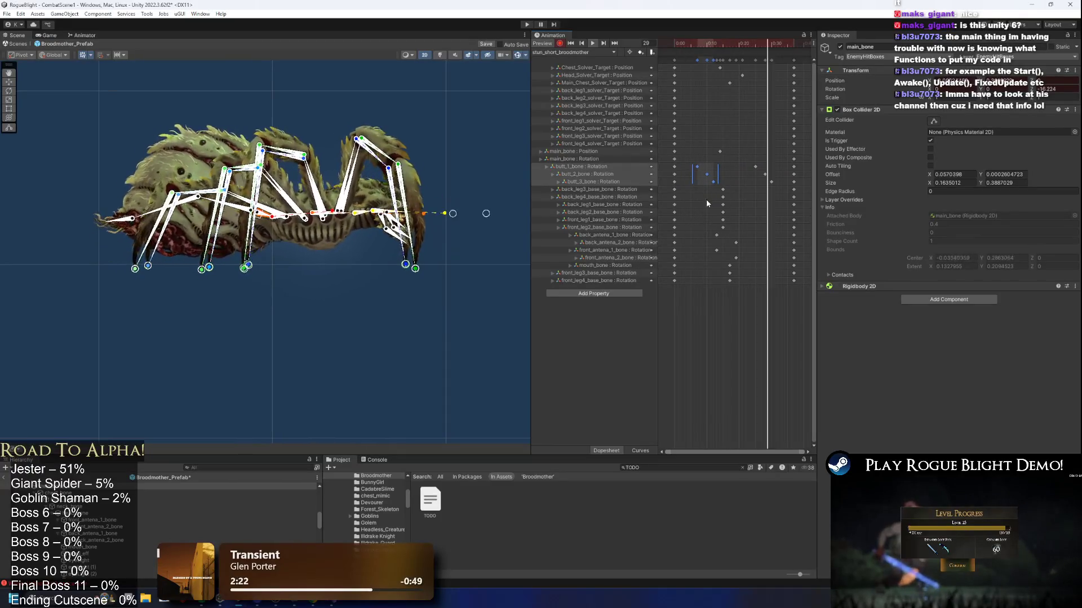
pyautogui.click(342, 335)
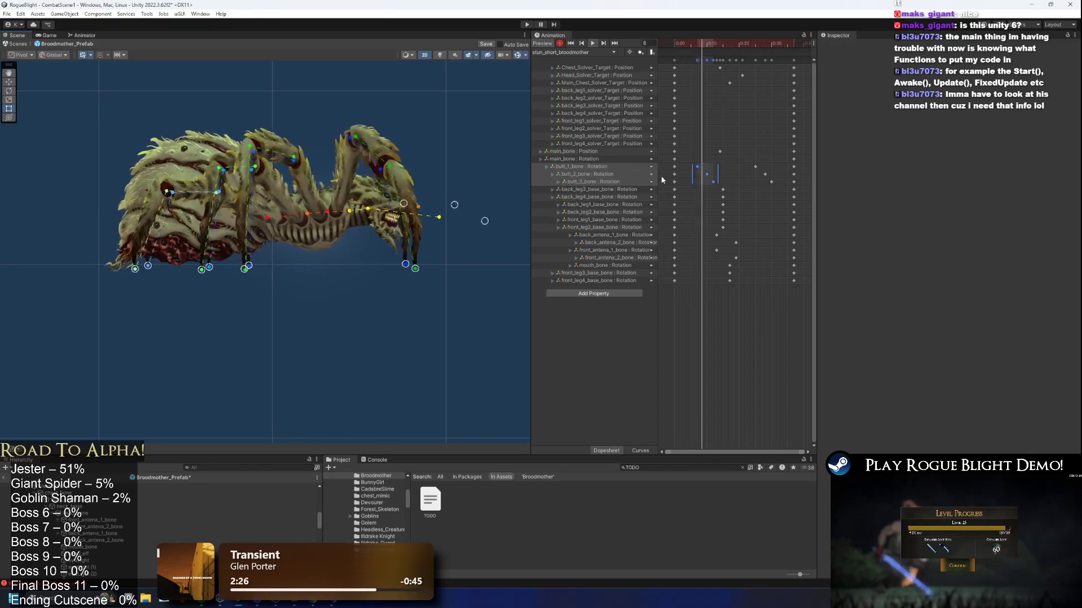
pyautogui.moveTo(708, 178)
pyautogui.mouseDown()
pyautogui.moveTo(758, 175)
pyautogui.moveTo(700, 183)
pyautogui.mouseUp()
# Stagger the butt bone keys across the tracks, nudging butt_3_bone's key slightly later.
pyautogui.moveTo(756, 156); pyautogui.dragTo(717, 182)
pyautogui.moveTo(724, 169)
pyautogui.mouseDown()
pyautogui.moveTo(746, 169)
pyautogui.moveTo(699, 178)
pyautogui.moveTo(729, 171)
pyautogui.mouseUp()
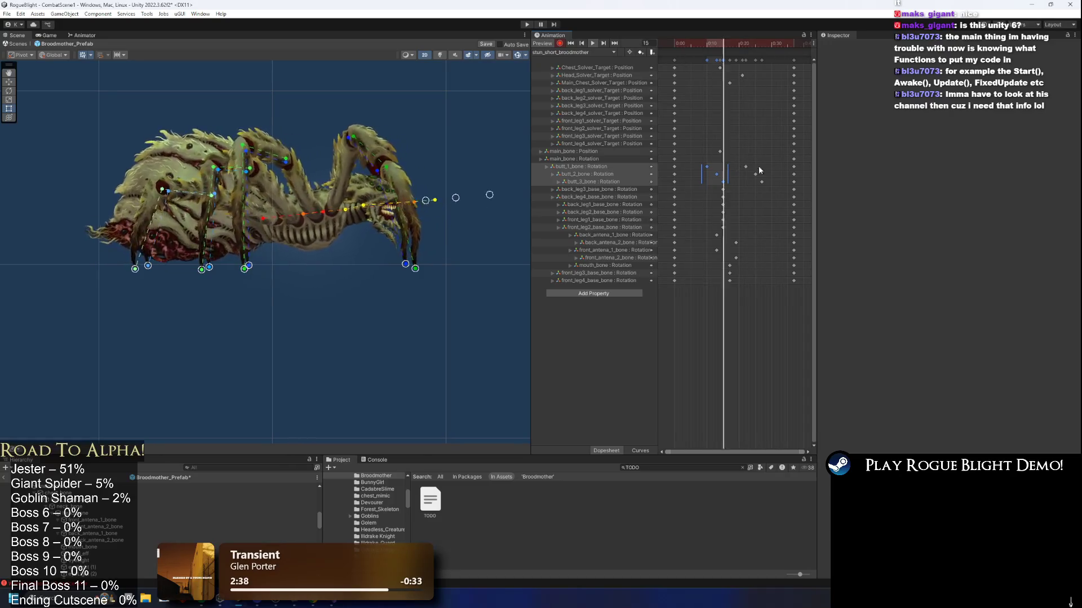
pyautogui.moveTo(739, 162); pyautogui.dragTo(771, 178)
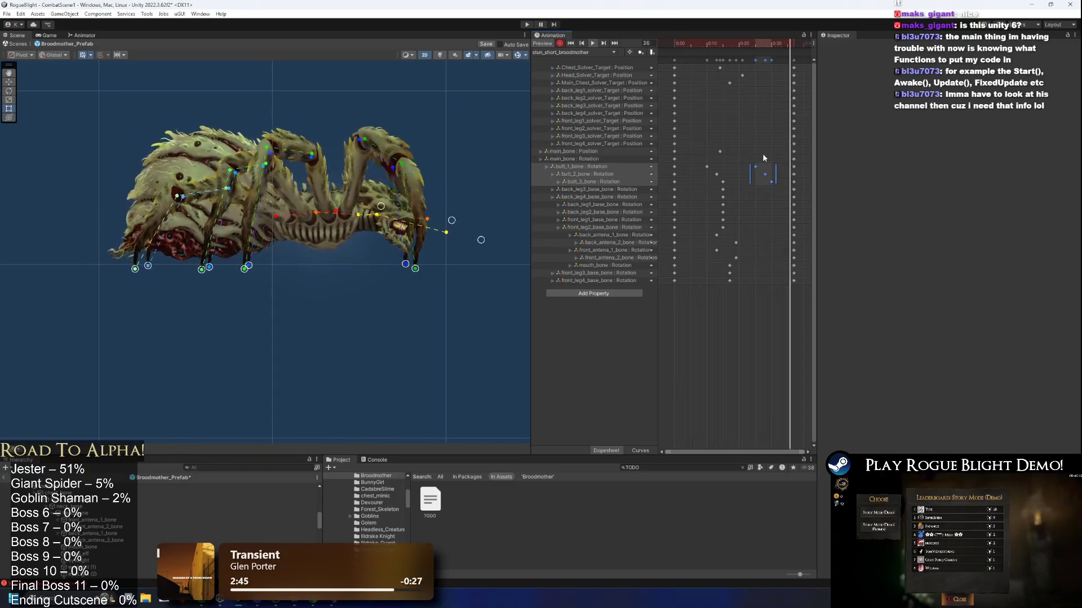
pyautogui.moveTo(773, 174)
pyautogui.mouseDown()
pyautogui.moveTo(698, 177)
pyautogui.moveTo(718, 174)
pyautogui.mouseUp()
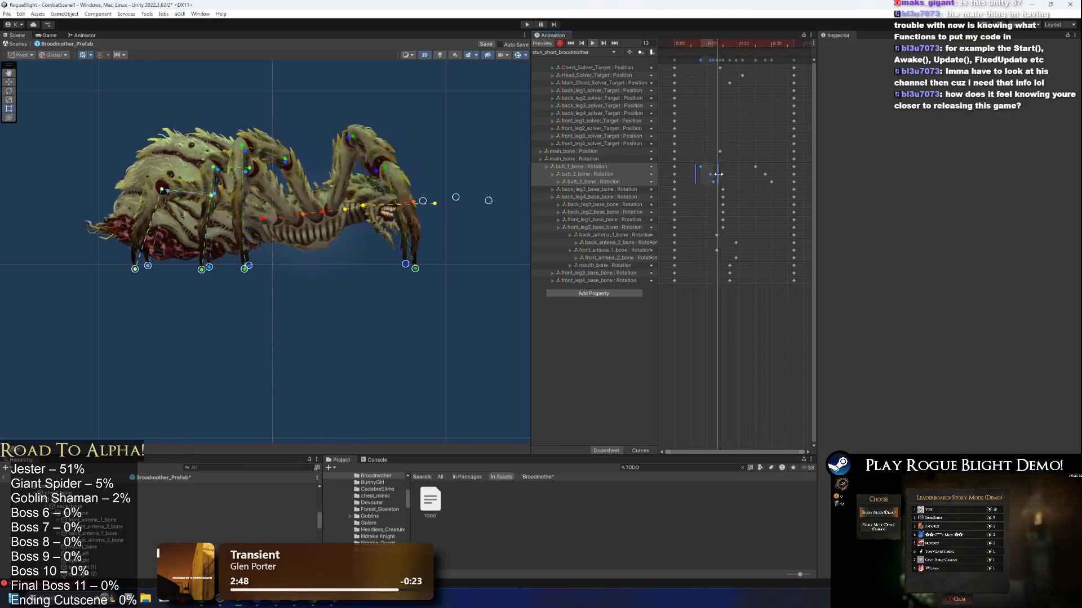
pyautogui.moveTo(747, 162); pyautogui.dragTo(781, 183)
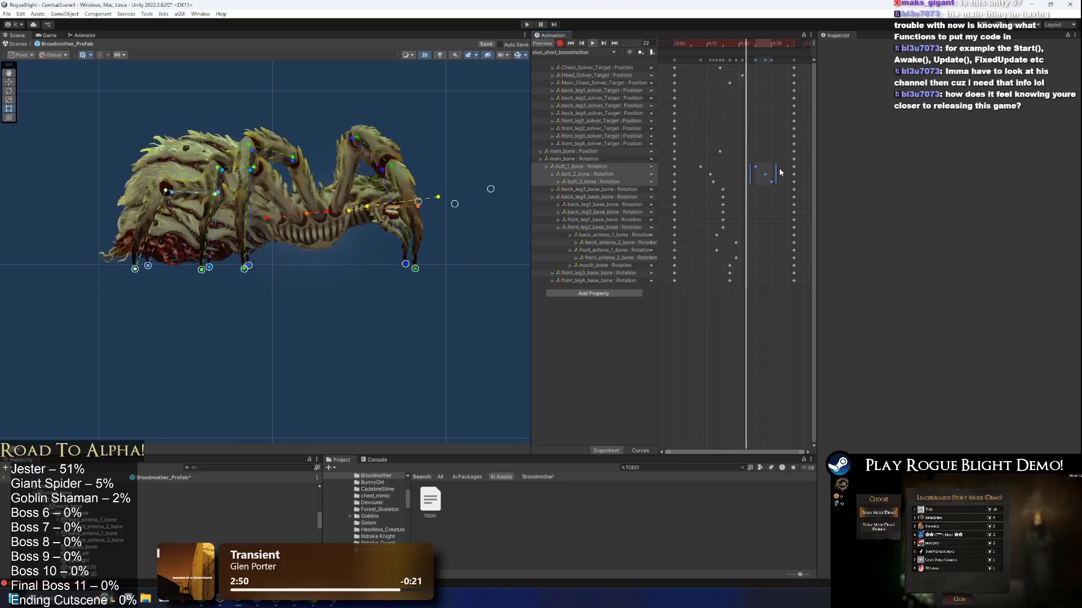
pyautogui.click(771, 181)
pyautogui.moveTo(714, 181); pyautogui.dragTo(720, 181)
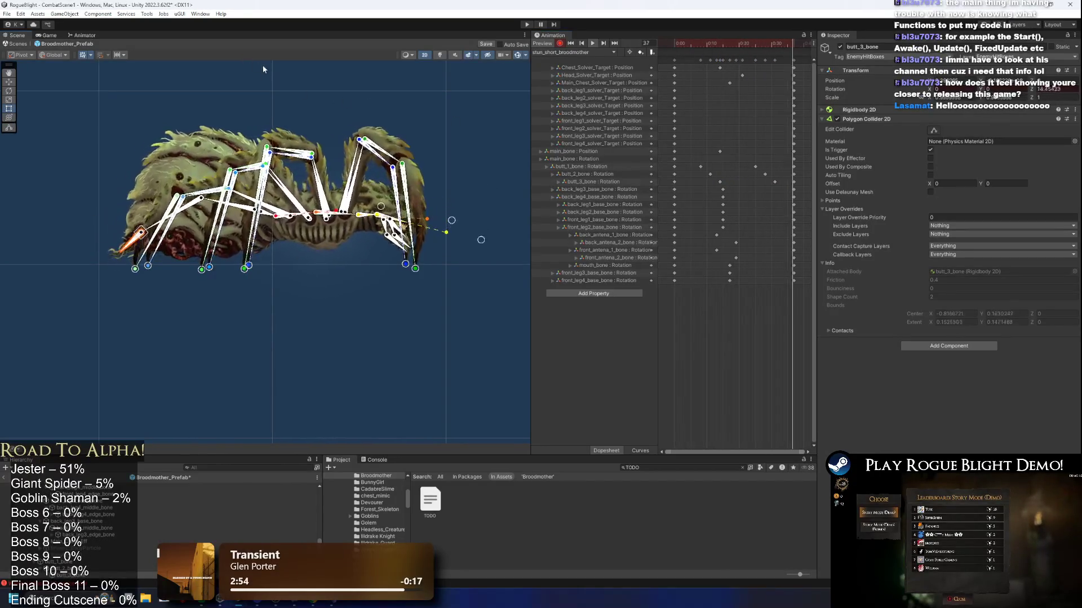
pyautogui.click(390, 93)
pyautogui.moveTo(371, 127); pyautogui.dragTo(400, 138)
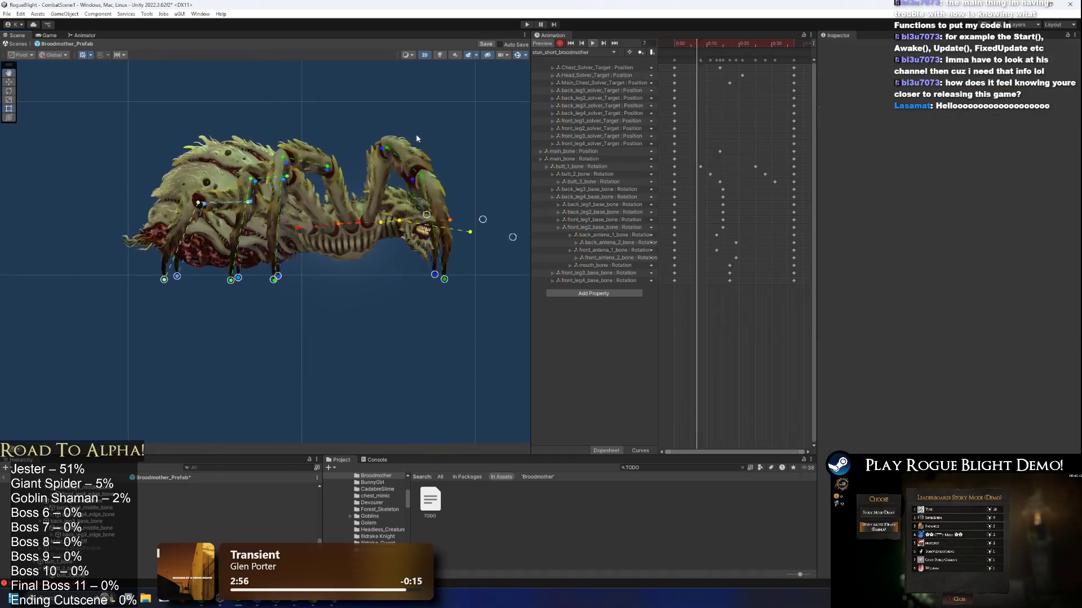
pyautogui.moveTo(742, 140); pyautogui.dragTo(705, 151)
pyautogui.click(333, 241)
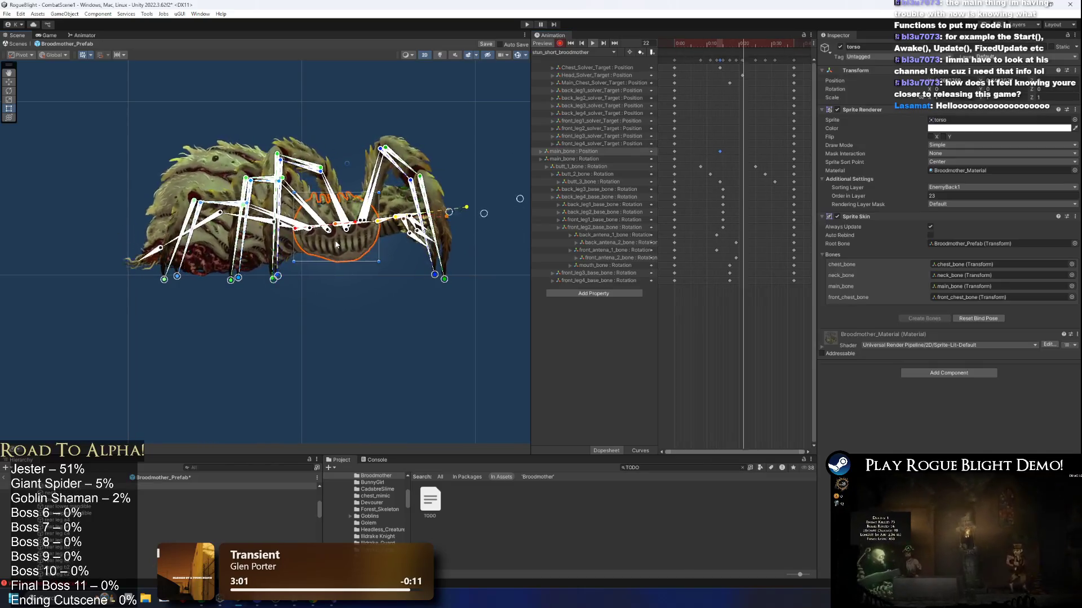
pyautogui.scroll(1, 393, 237)
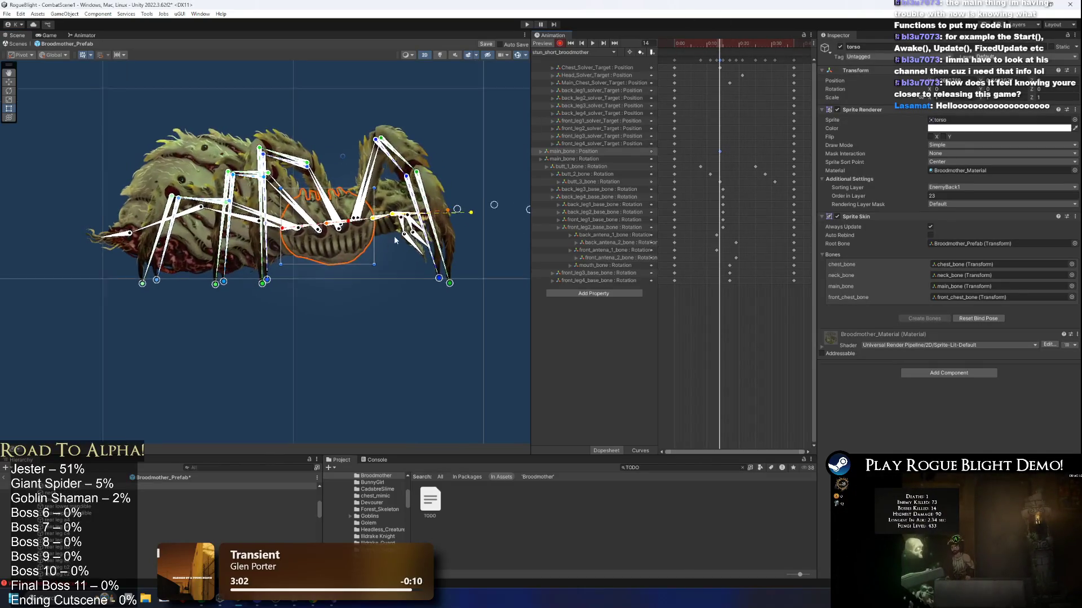
pyautogui.moveTo(509, 186); pyautogui.dragTo(427, 177)
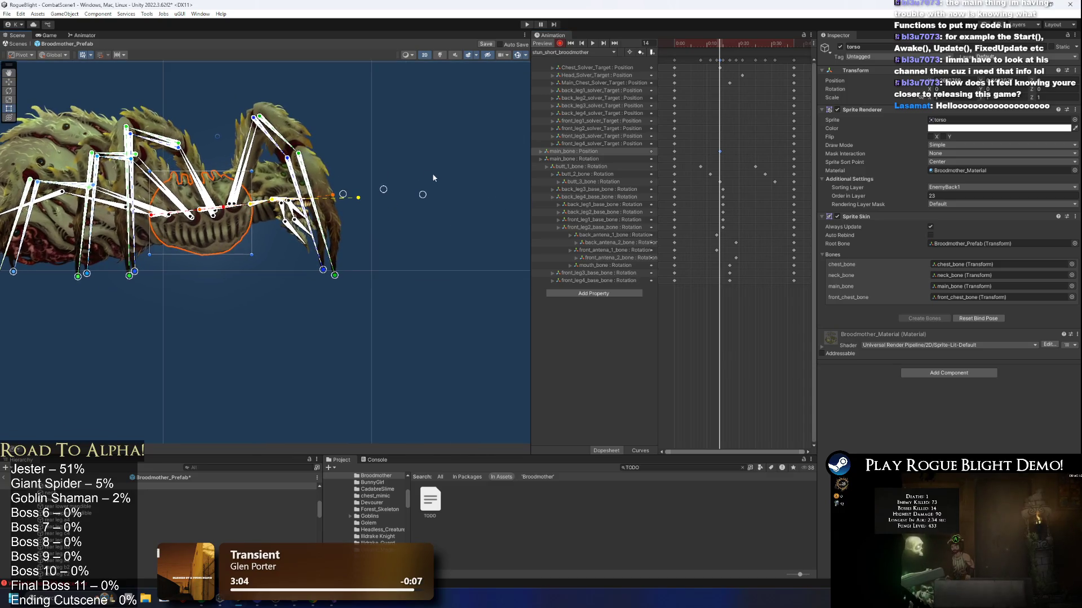
pyautogui.click(431, 196)
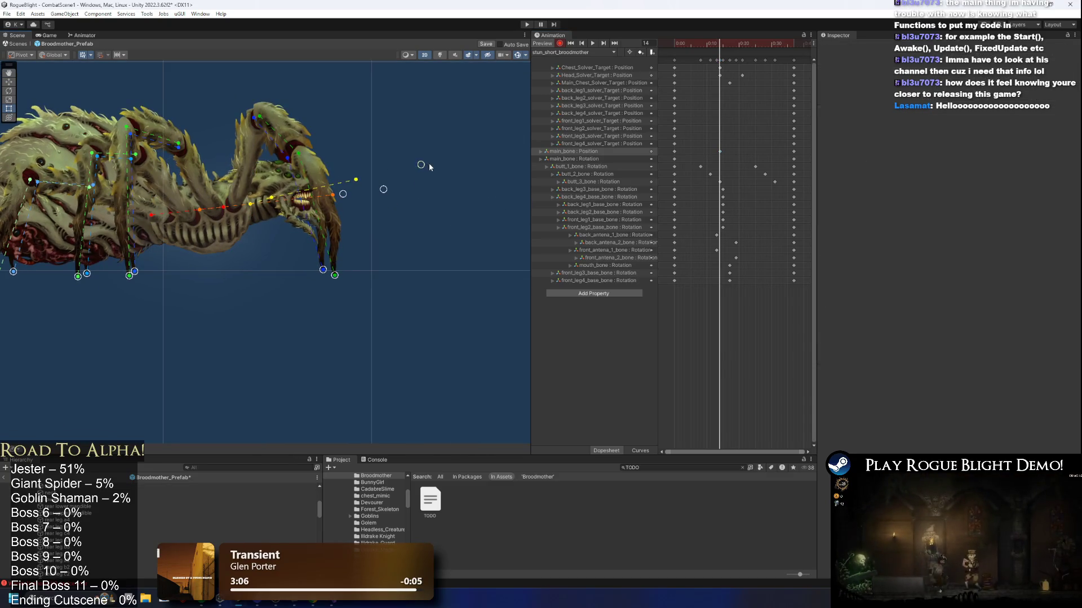
pyautogui.scroll(1, 183, 215)
pyautogui.click(224, 205)
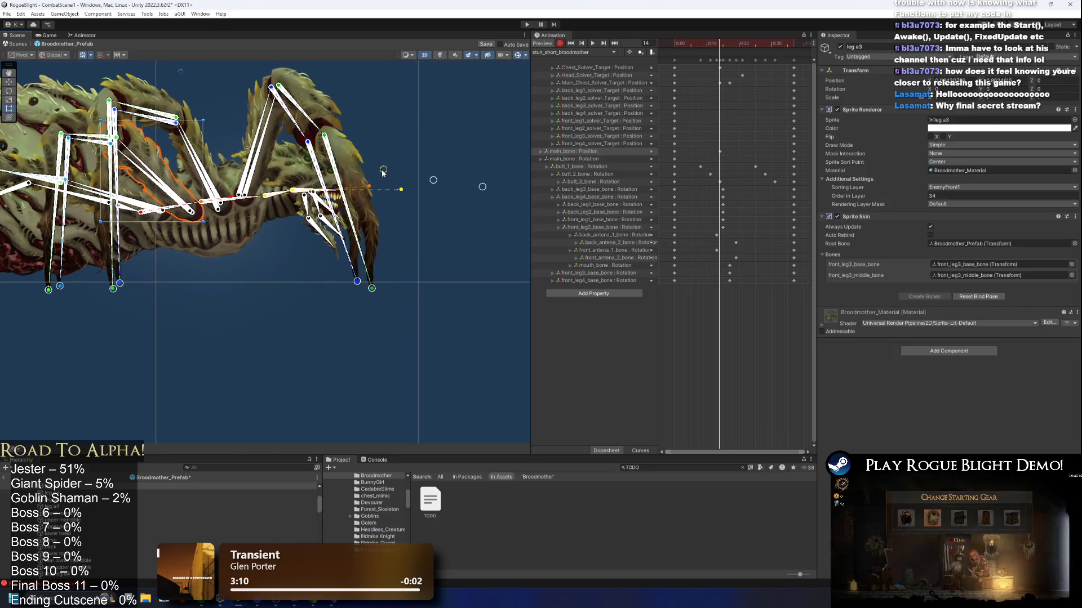
pyautogui.moveTo(303, 183); pyautogui.dragTo(421, 167)
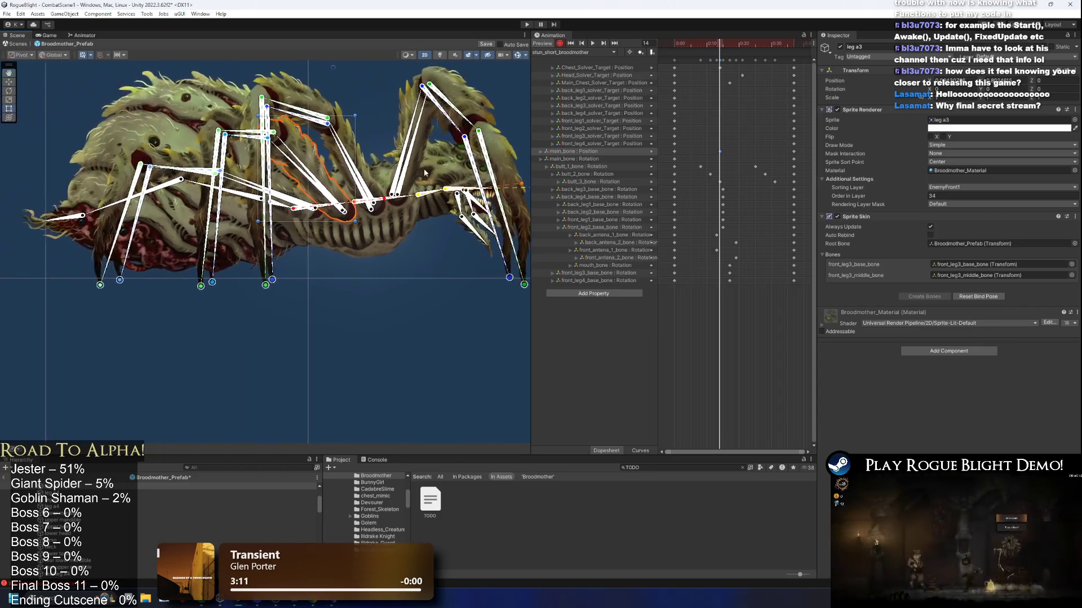
pyautogui.scroll(-1, 422, 168)
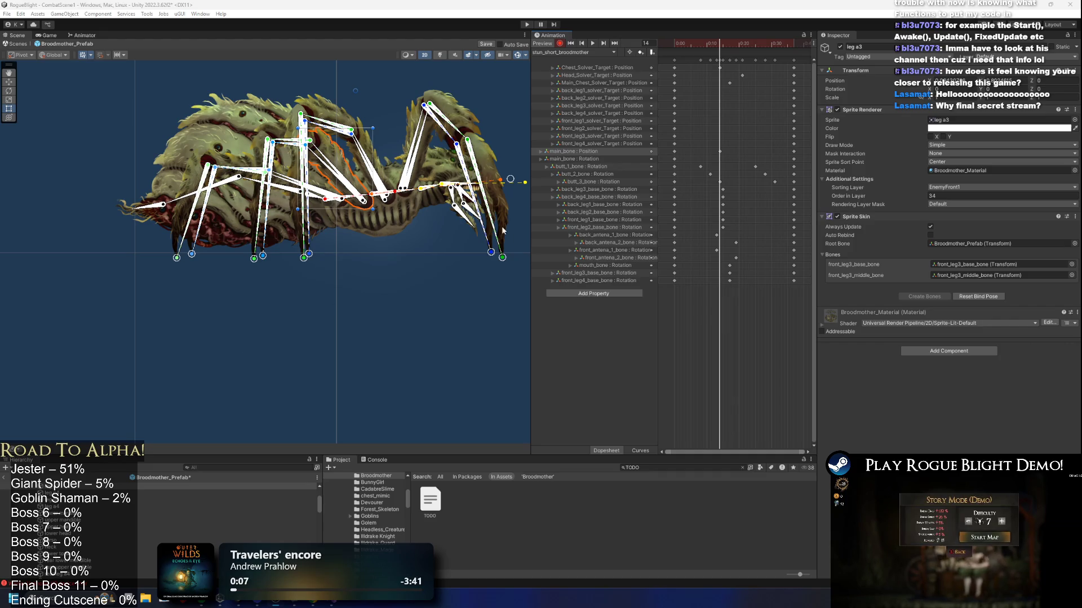
pyautogui.moveTo(280, 165); pyautogui.dragTo(275, 202)
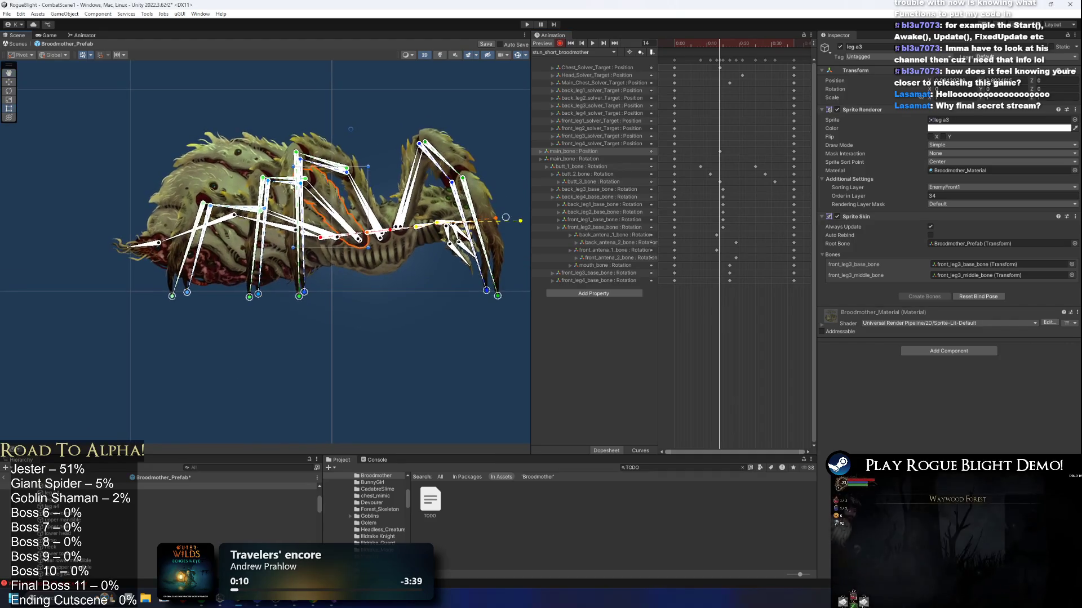
pyautogui.click(332, 122)
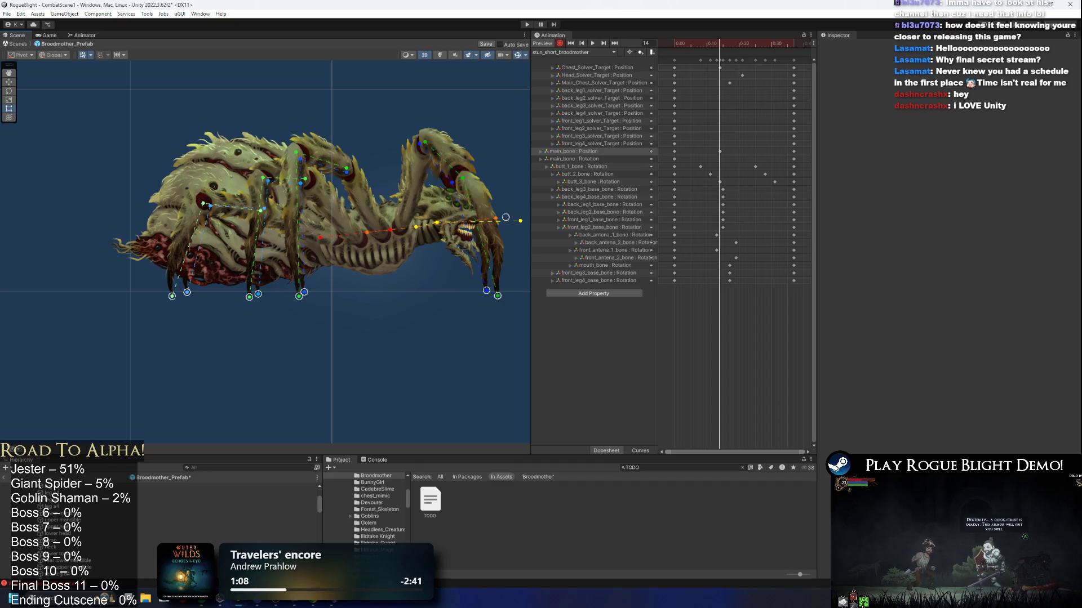
pyautogui.scroll(-1, 3, 314)
pyautogui.press('f')
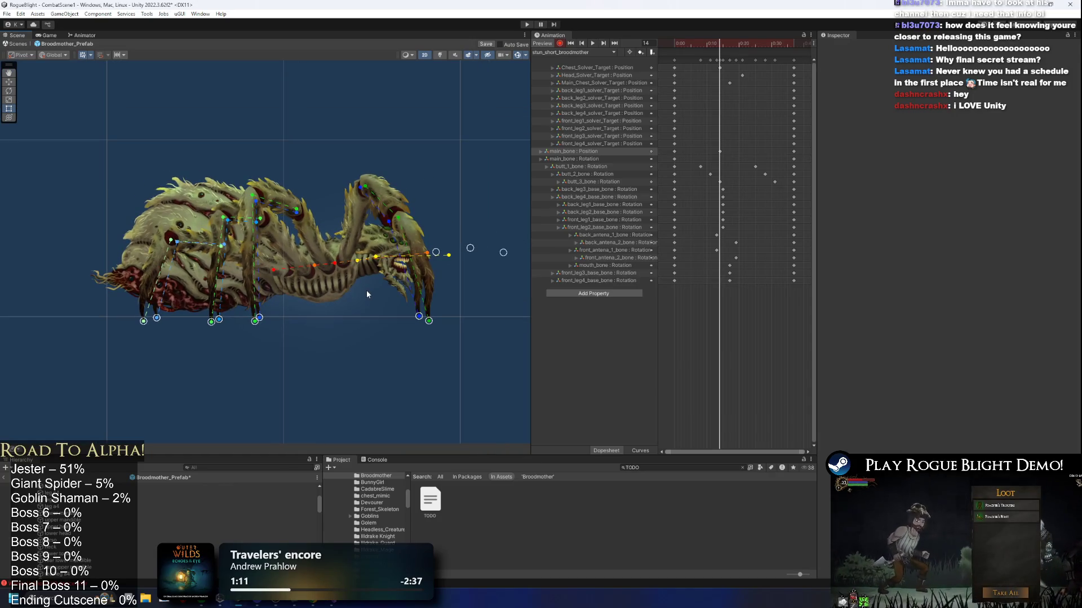